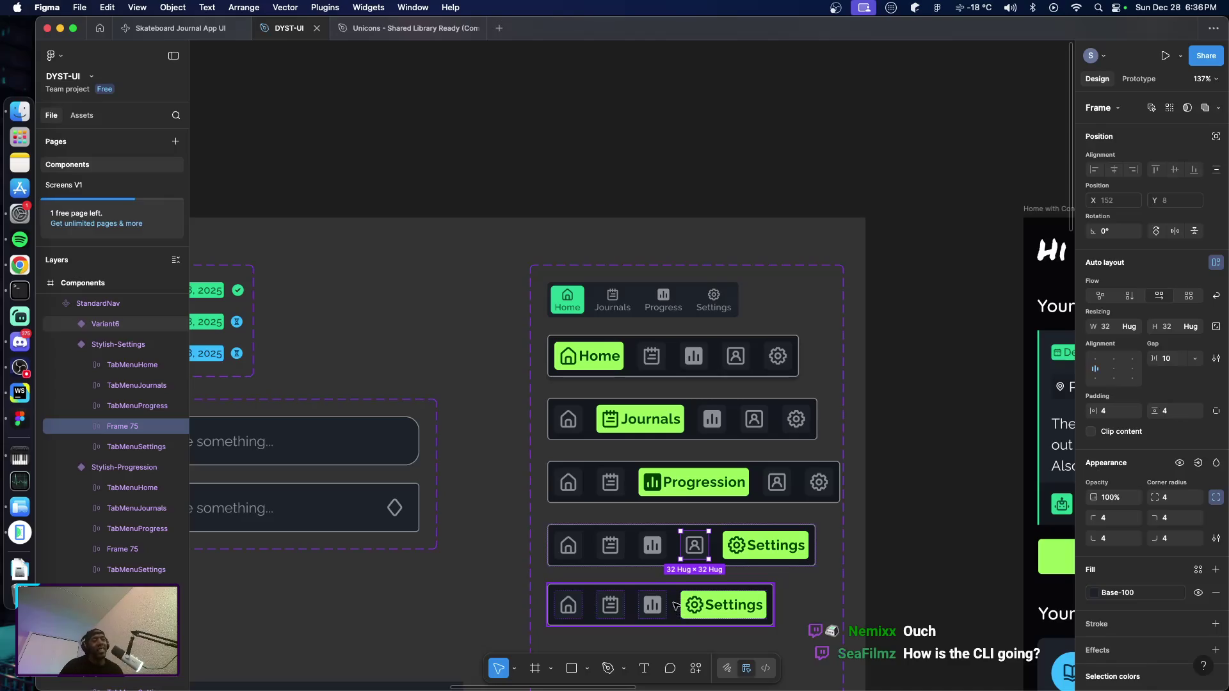
# Paste the profile icon frame into the Variant6 bar, placed before the Settings tab
pyautogui.click(676, 607)
pyautogui.hotkey('ctrl', 'v')
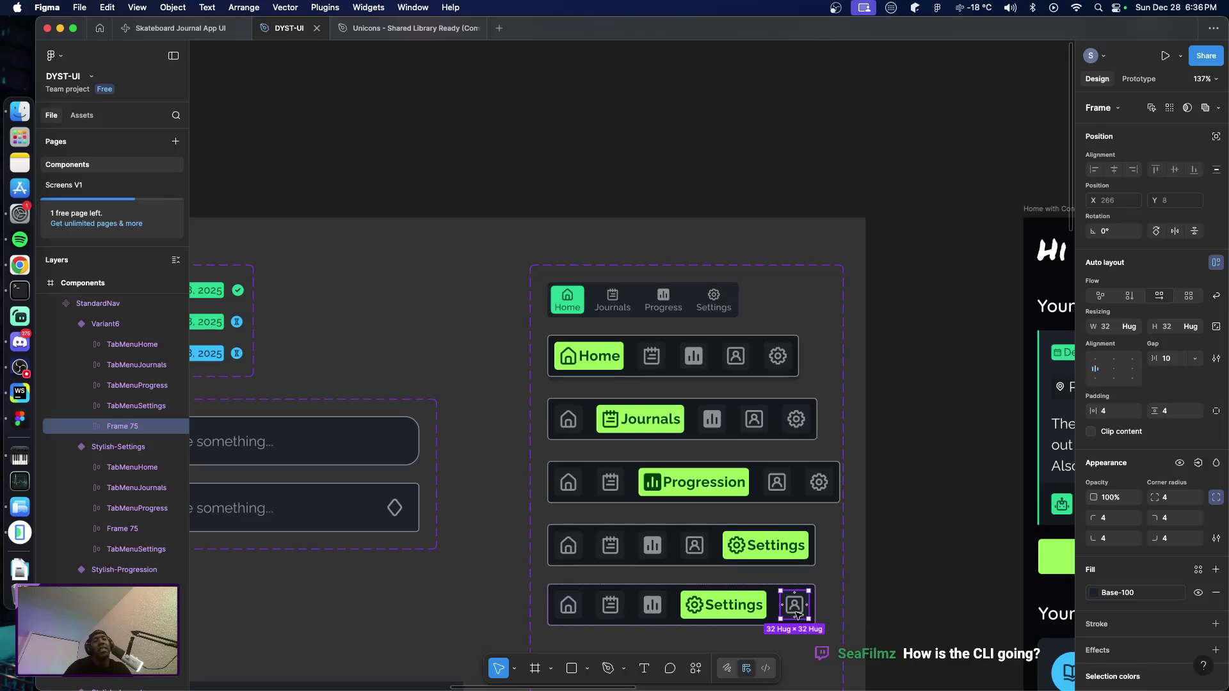
pyautogui.moveTo(795, 614); pyautogui.dragTo(684, 607)
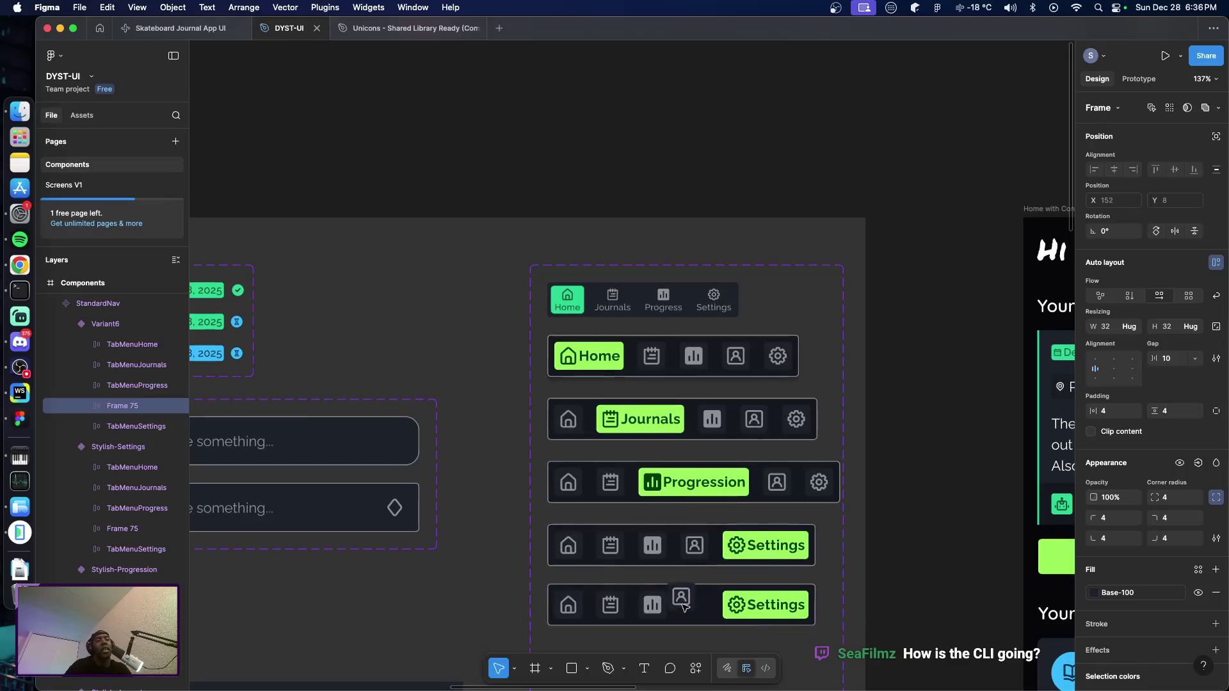
# Rename the Stylish-Settings variant's Property 1 value to Stylish-Profile
pyautogui.click(718, 552)
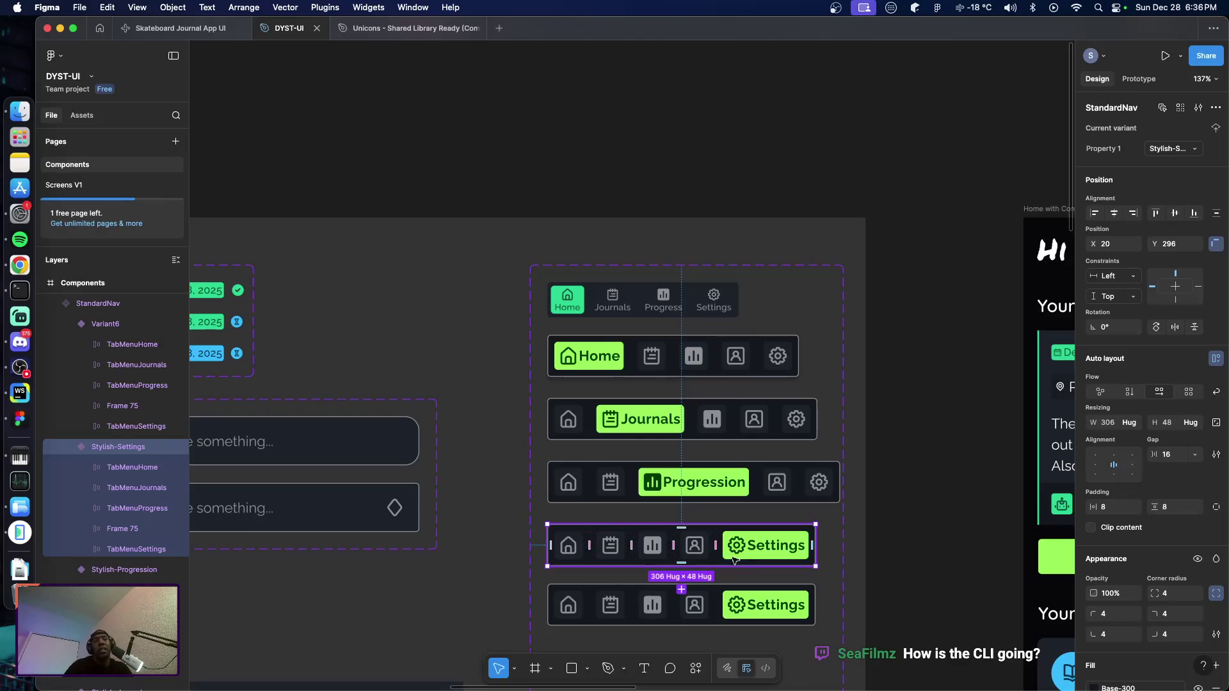
pyautogui.click(907, 576)
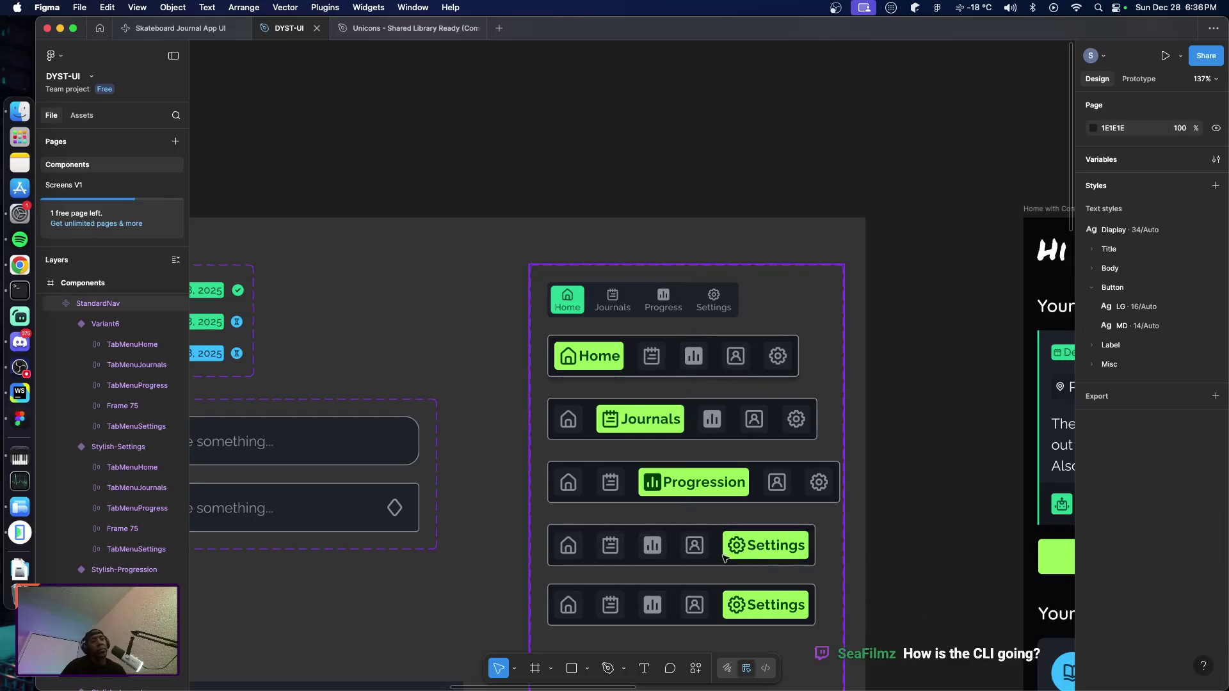
pyautogui.doubleClick(688, 553)
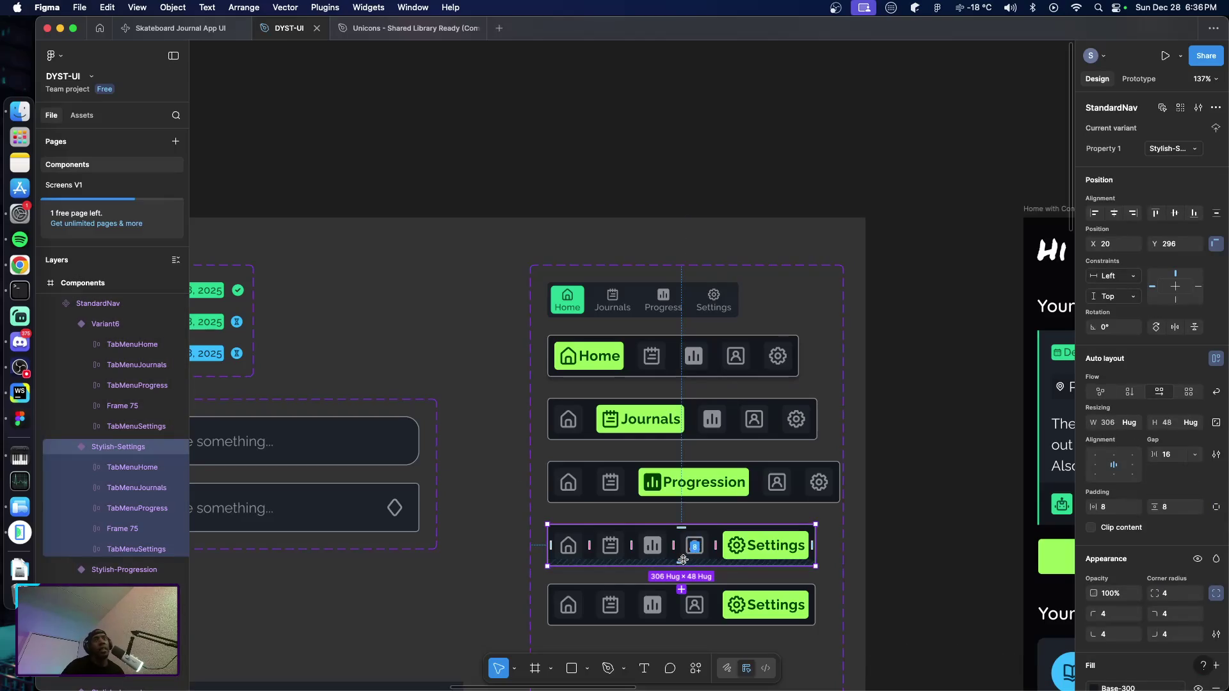
pyautogui.click(1199, 149)
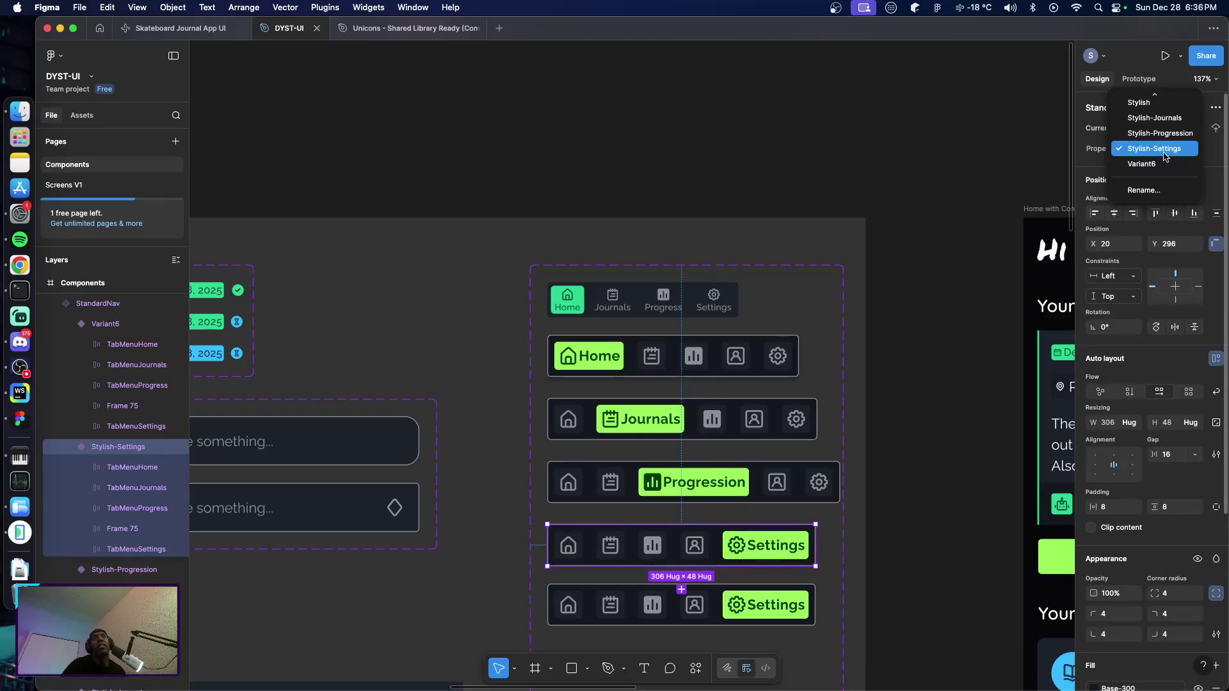
pyautogui.click(1156, 191)
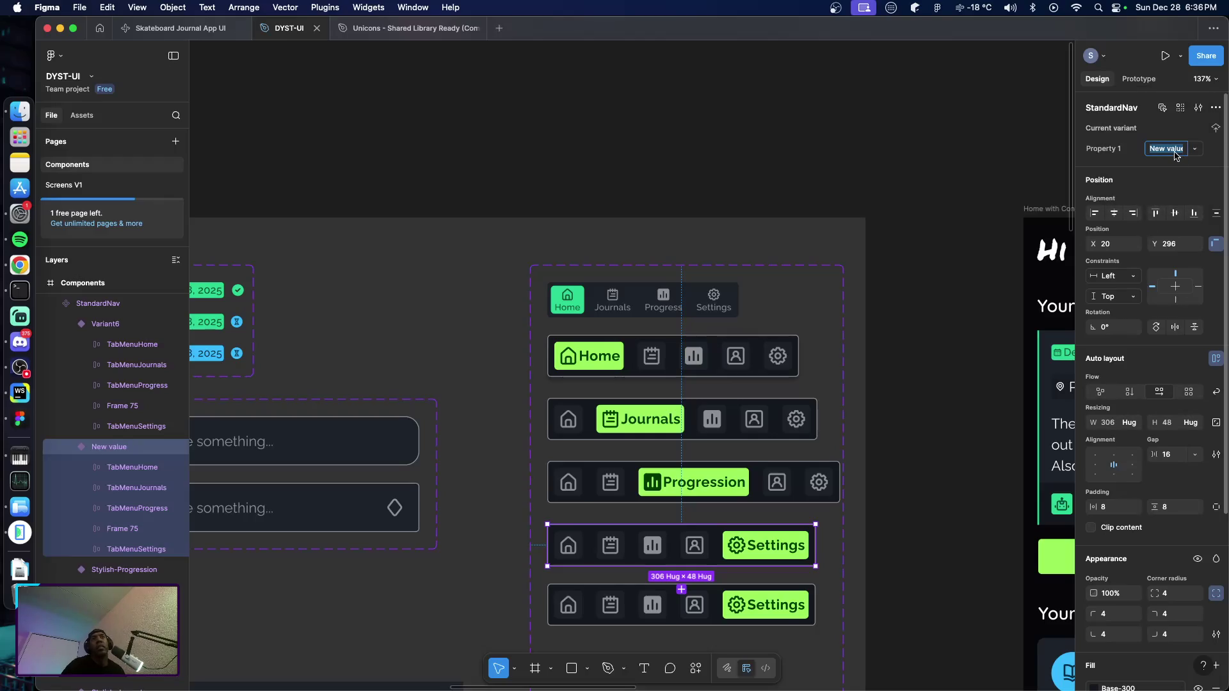
pyautogui.write('Style')
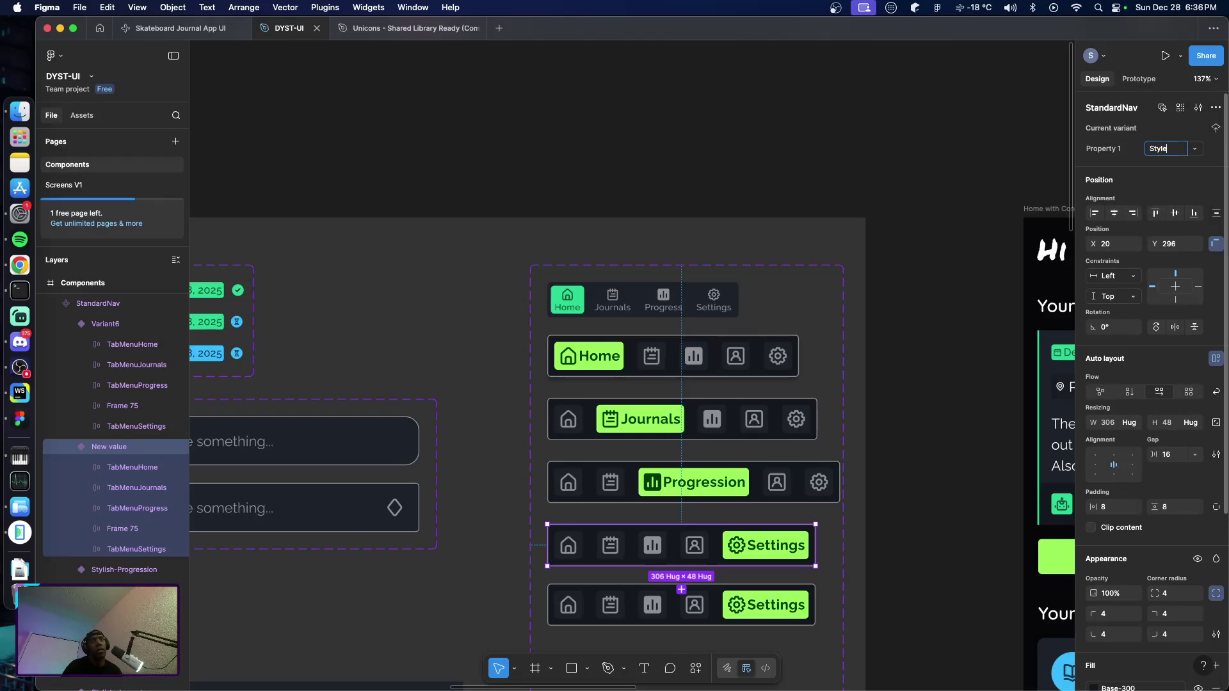
pyautogui.press('BackSpace')
pyautogui.press('BackSpace')
pyautogui.write('lish')
pyautogui.press('BackSpace')
pyautogui.press('BackSpace')
pyautogui.write('Profile')
pyautogui.press('Return')
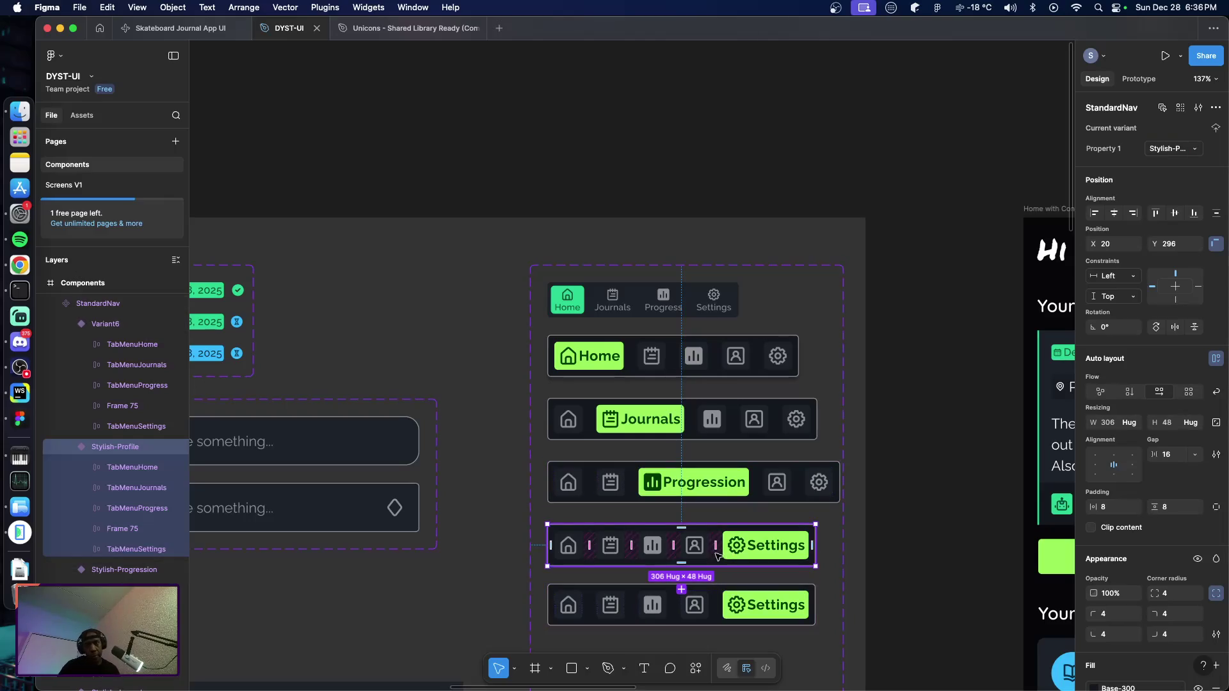
# Select the Settings tab in the Stylish-Profile bar and bring the Android Emulator to the front
pyautogui.click(719, 613)
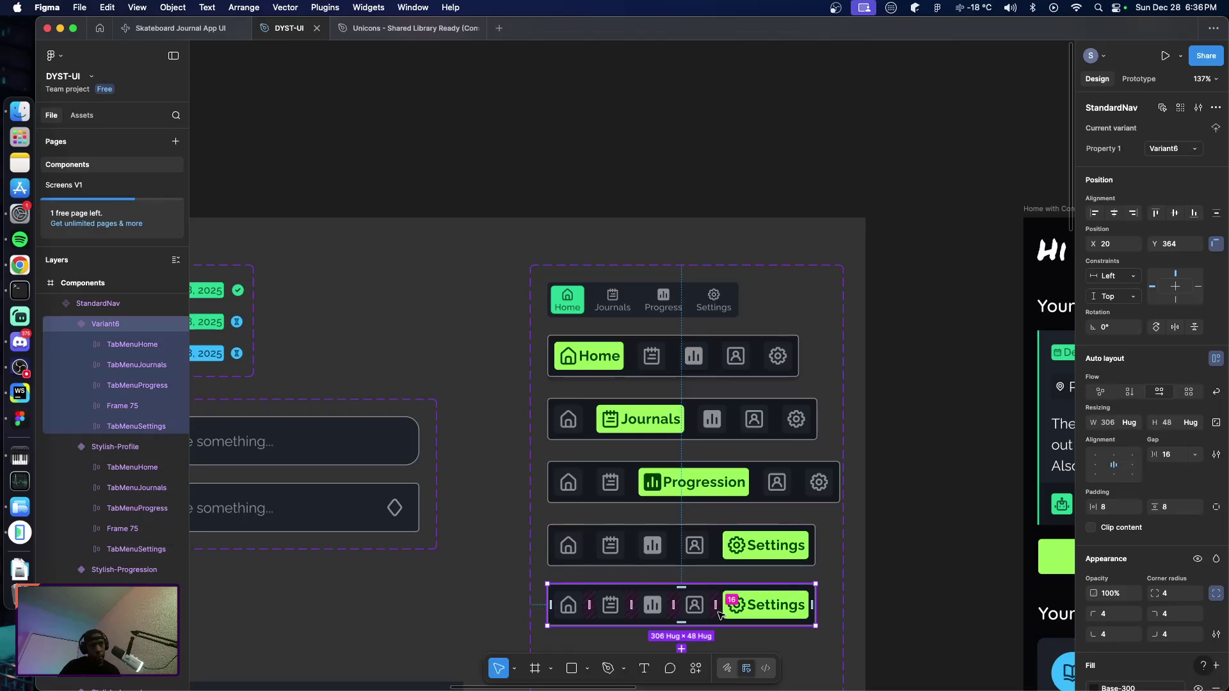
pyautogui.doubleClick(736, 549)
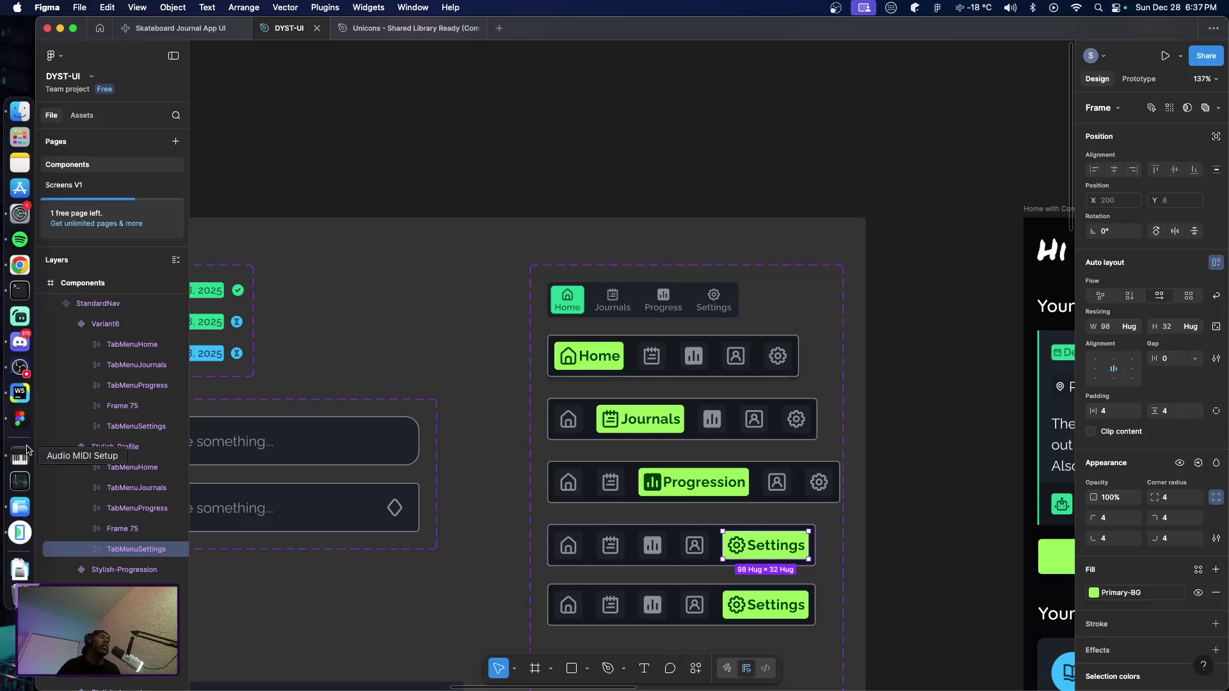
pyautogui.click(19, 533)
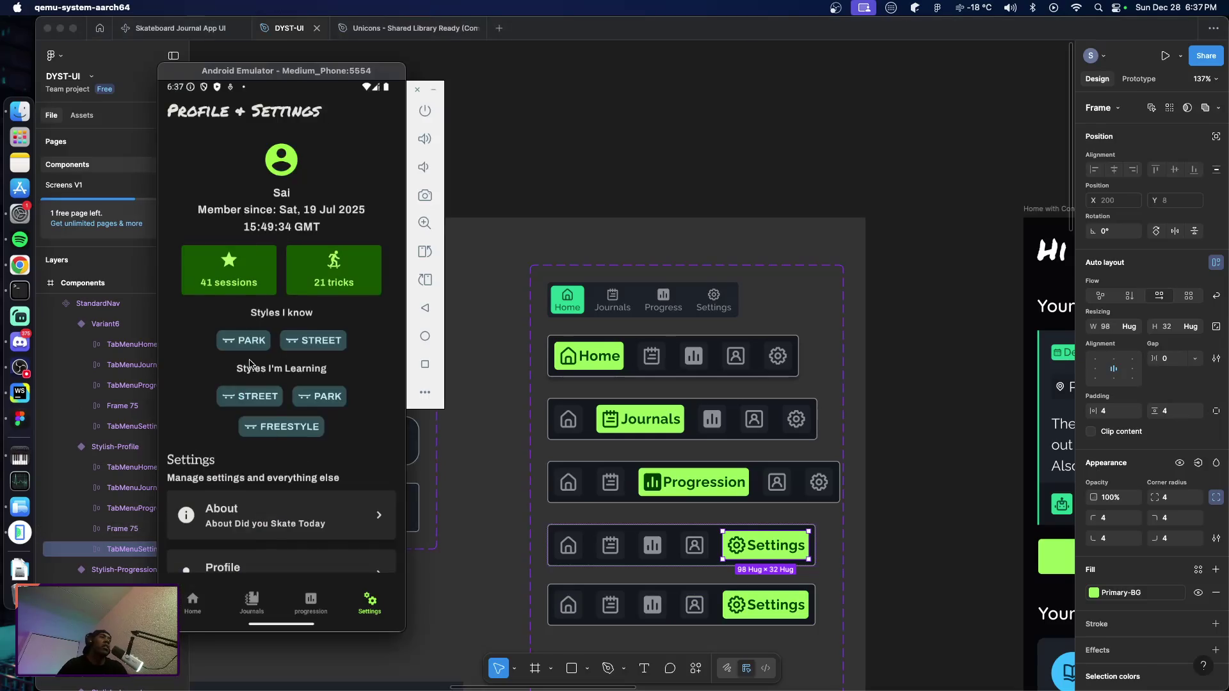
# Review the 28 Dec journal entry's edit form in the emulator, then return to Figma
pyautogui.click(256, 607)
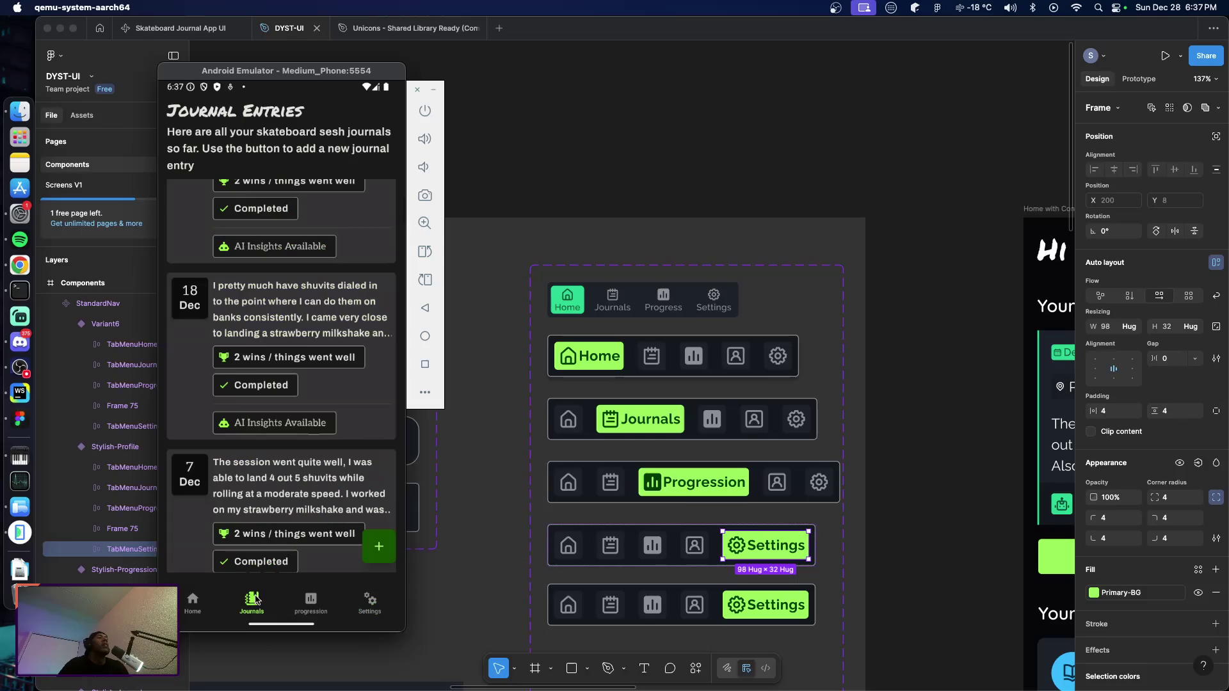
pyautogui.scroll(5, 329, 226)
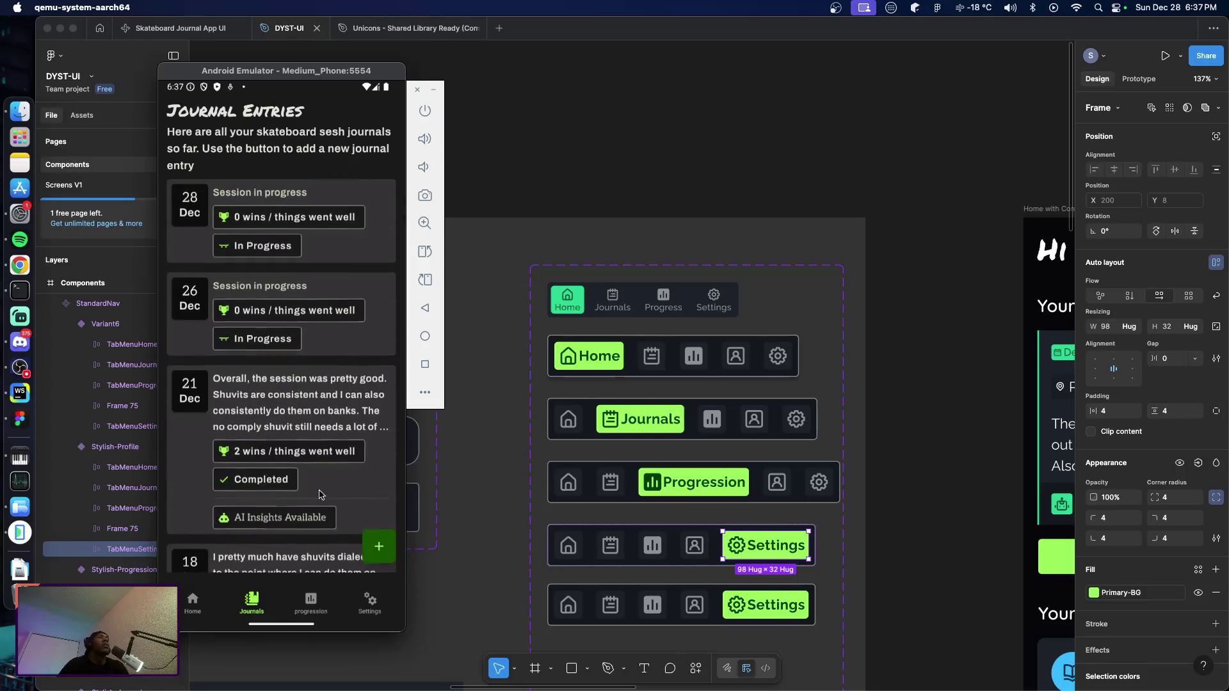
pyautogui.click(348, 393)
pyautogui.moveTo(326, 389); pyautogui.dragTo(320, 215)
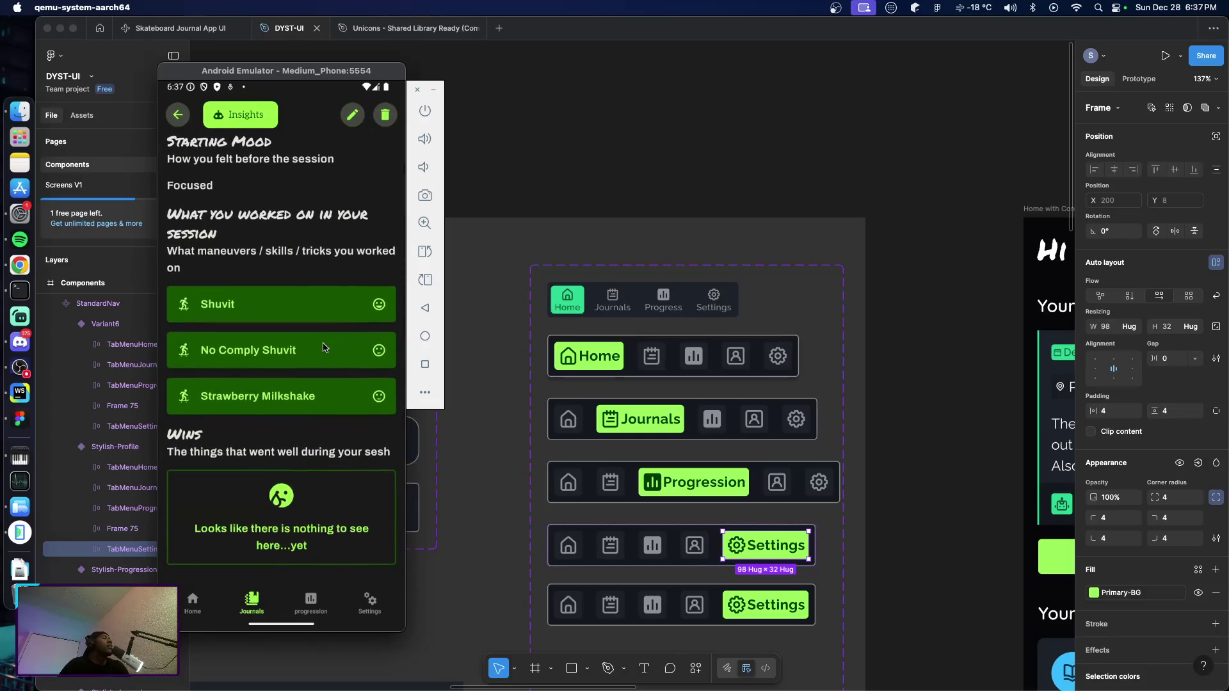
pyautogui.scroll(5, 319, 215)
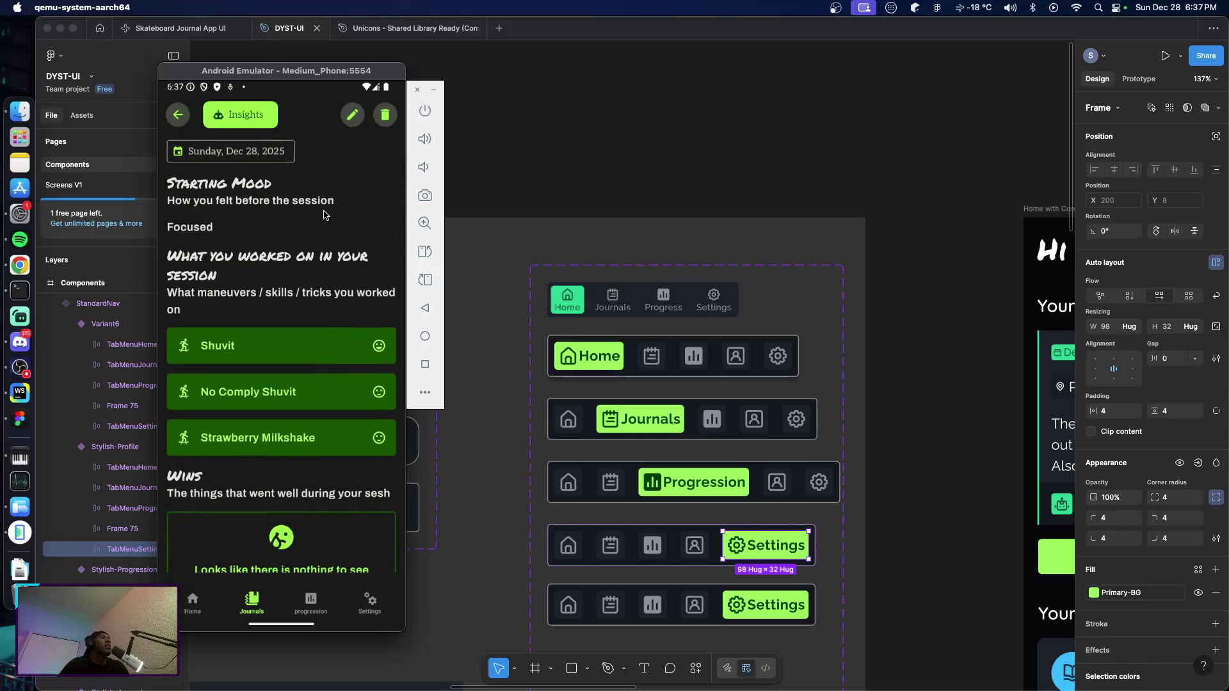
pyautogui.click(356, 113)
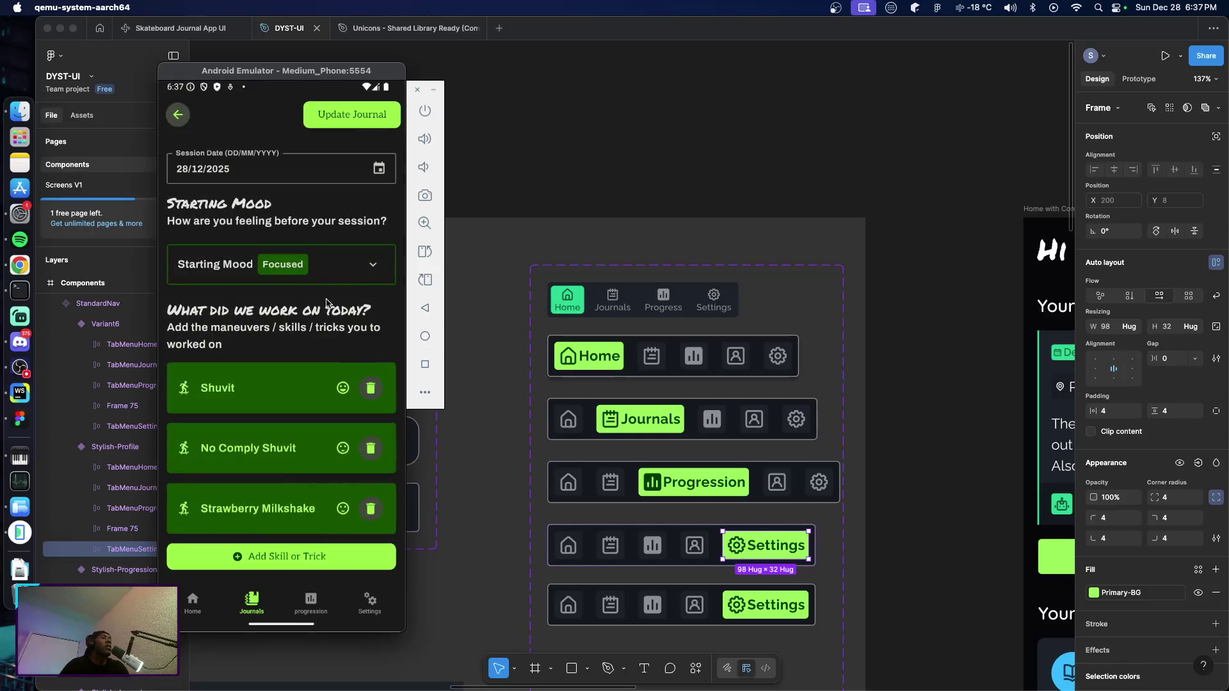
pyautogui.scroll(-3, 309, 343)
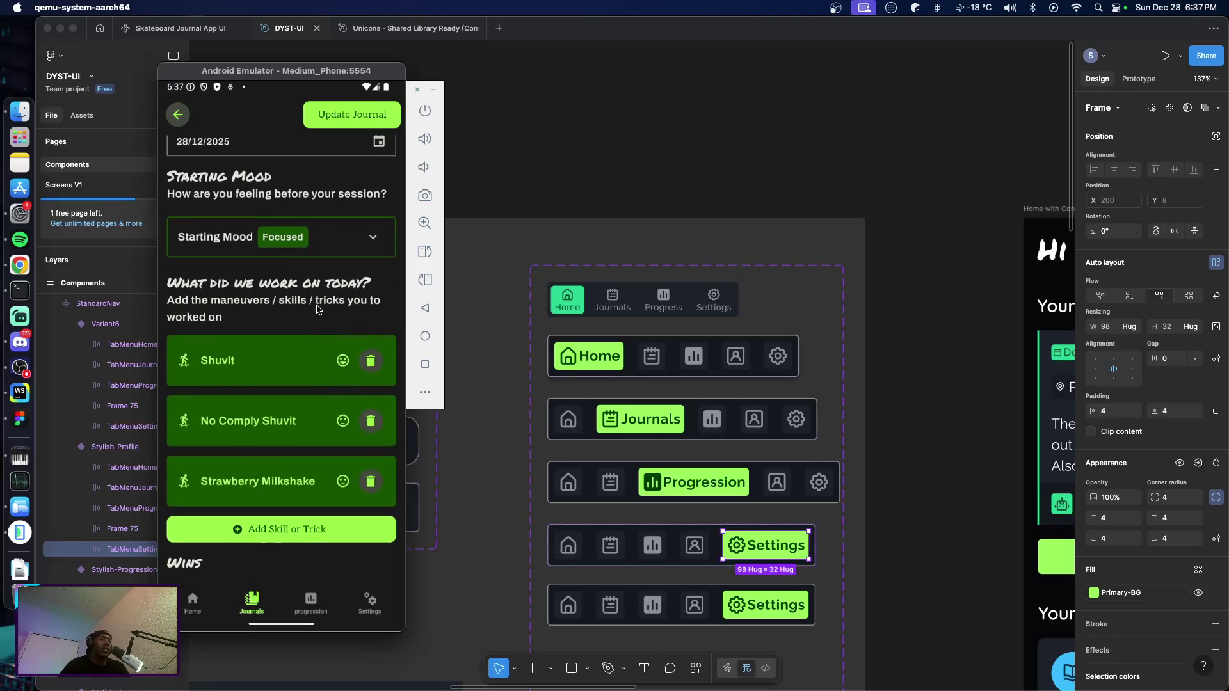
pyautogui.scroll(-3, 318, 247)
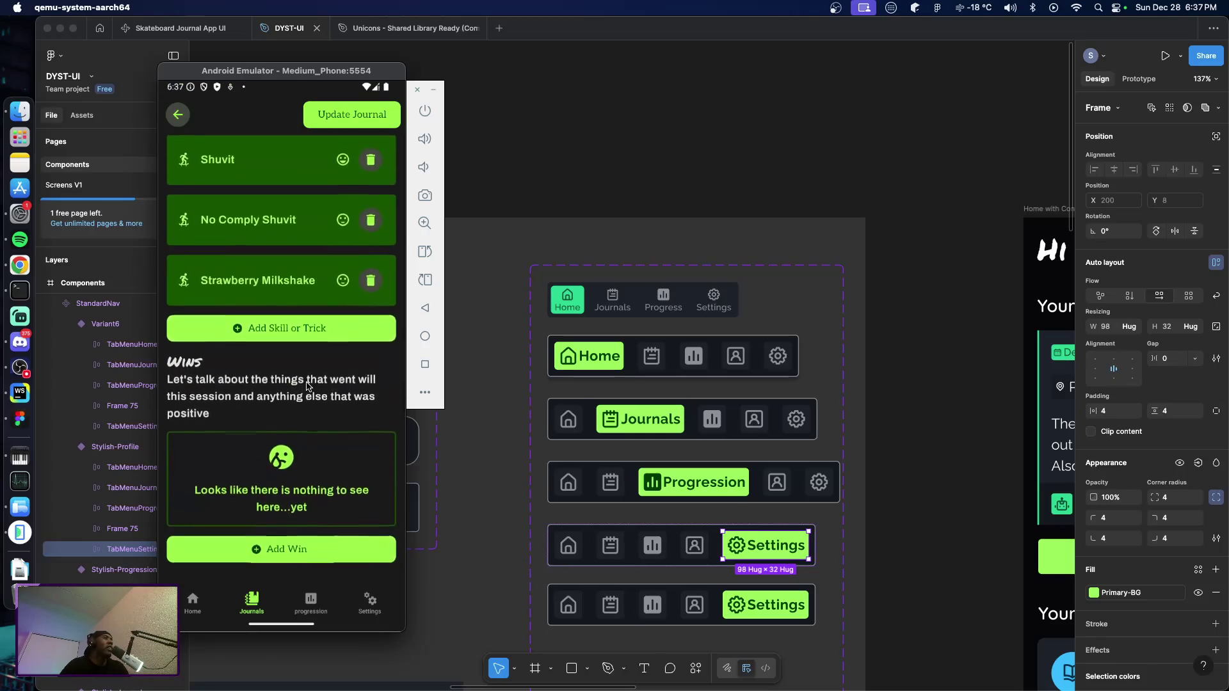
pyautogui.scroll(-8, 306, 297)
pyautogui.scroll(-2, 305, 297)
pyautogui.scroll(-1, 293, 385)
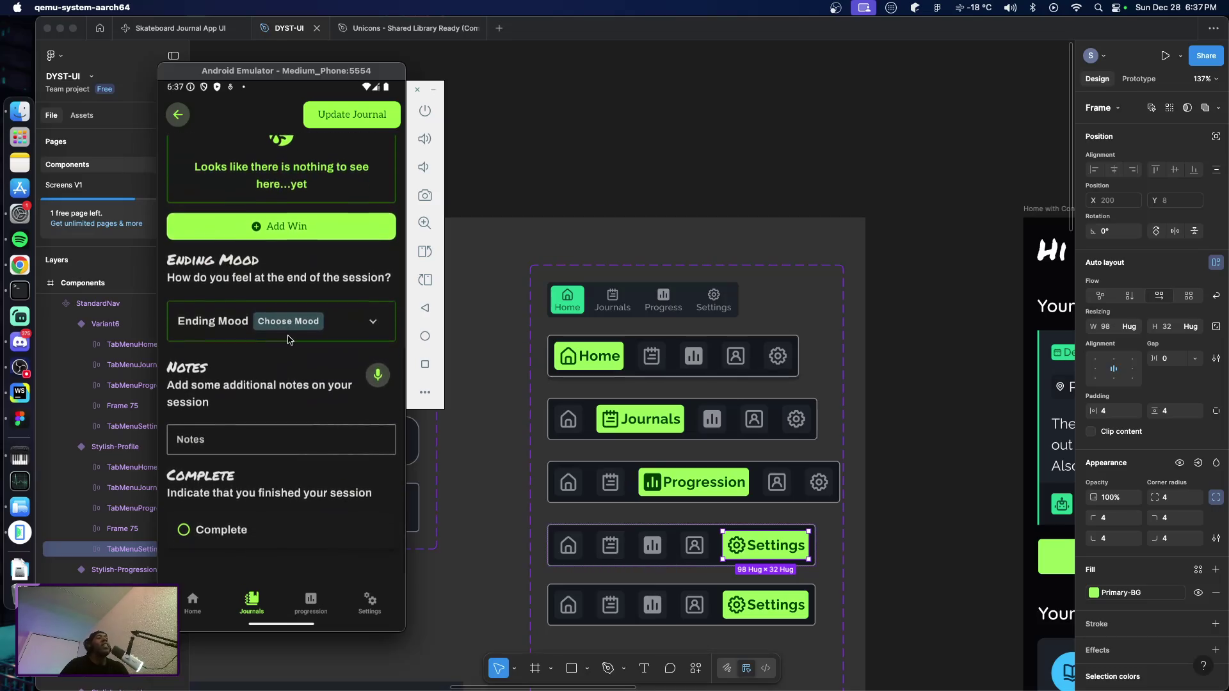
pyautogui.scroll(1, 285, 386)
pyautogui.scroll(1, 286, 333)
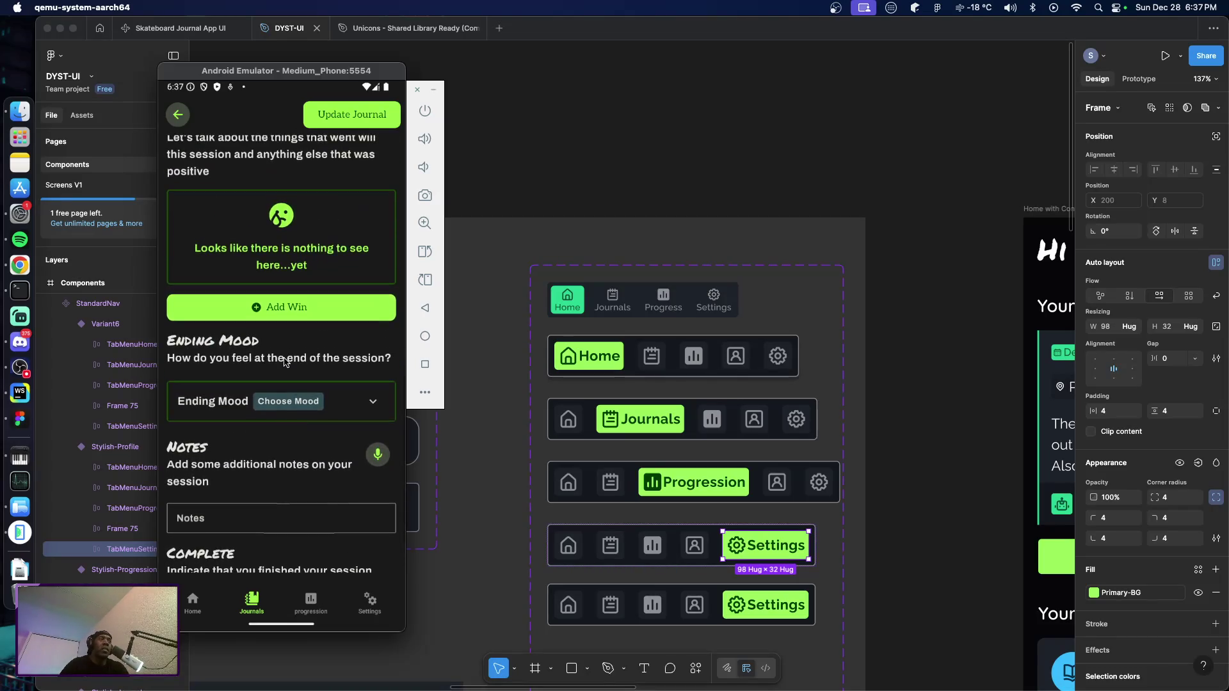
pyautogui.scroll(1, 285, 363)
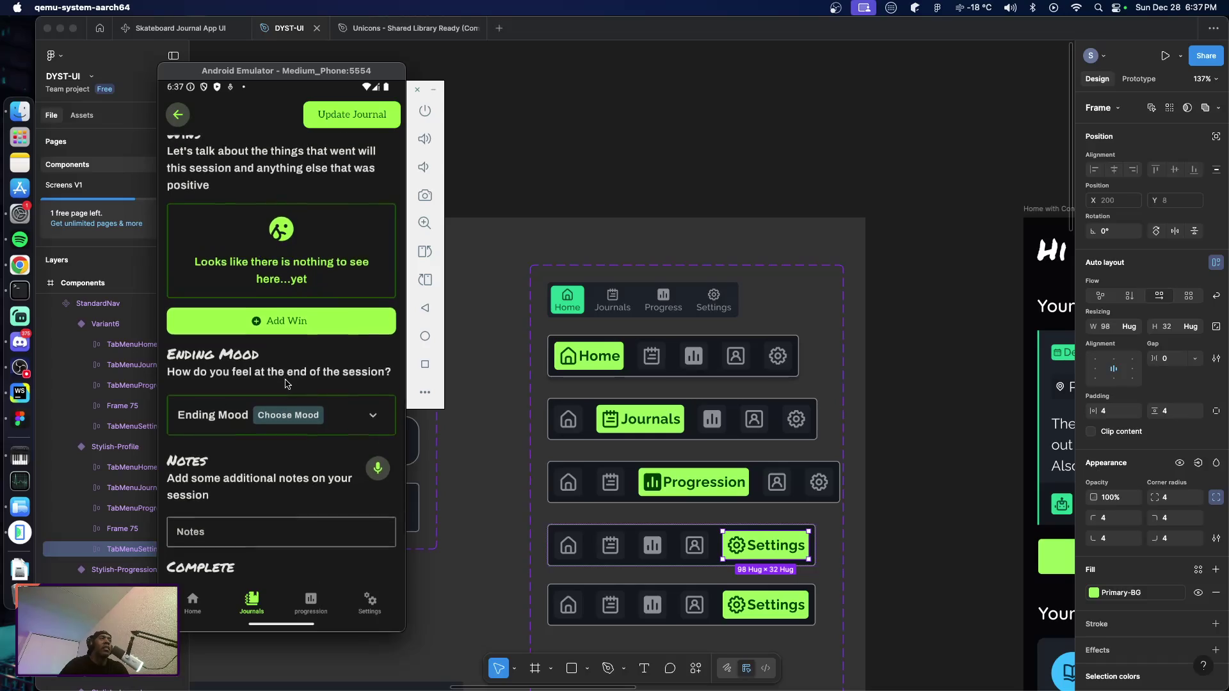
pyautogui.scroll(5, 288, 394)
pyautogui.scroll(8, 291, 439)
pyautogui.scroll(-2, 291, 438)
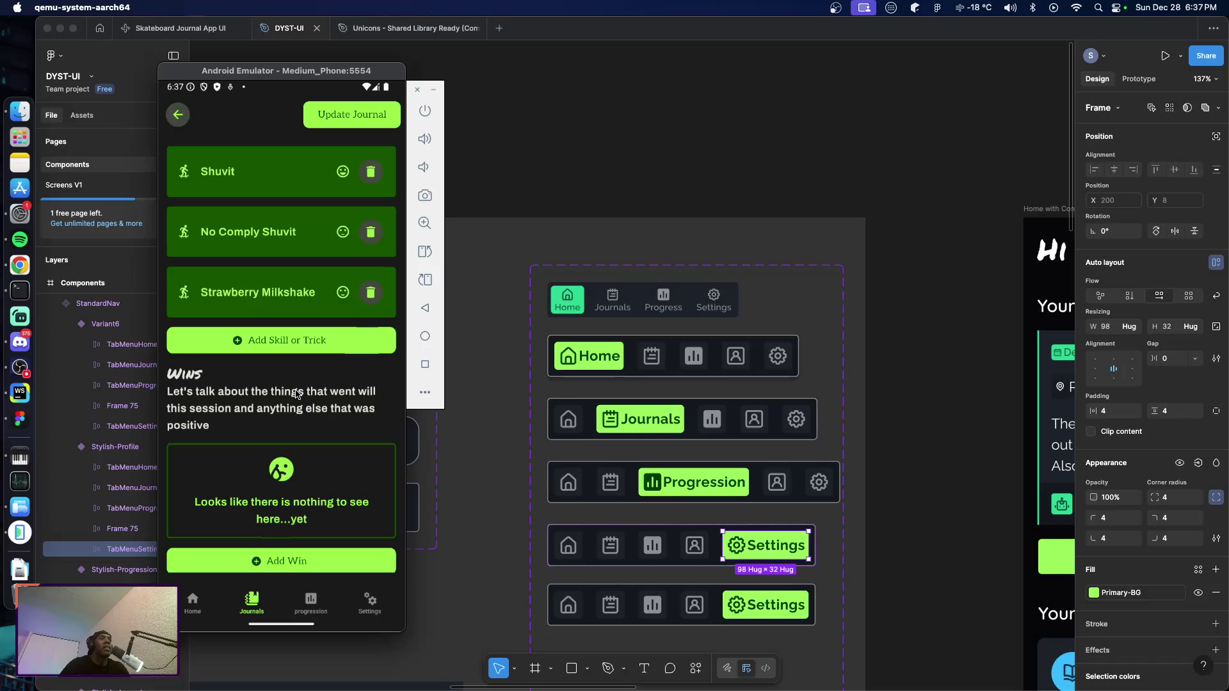
pyautogui.scroll(3, 296, 394)
pyautogui.scroll(-2, 296, 418)
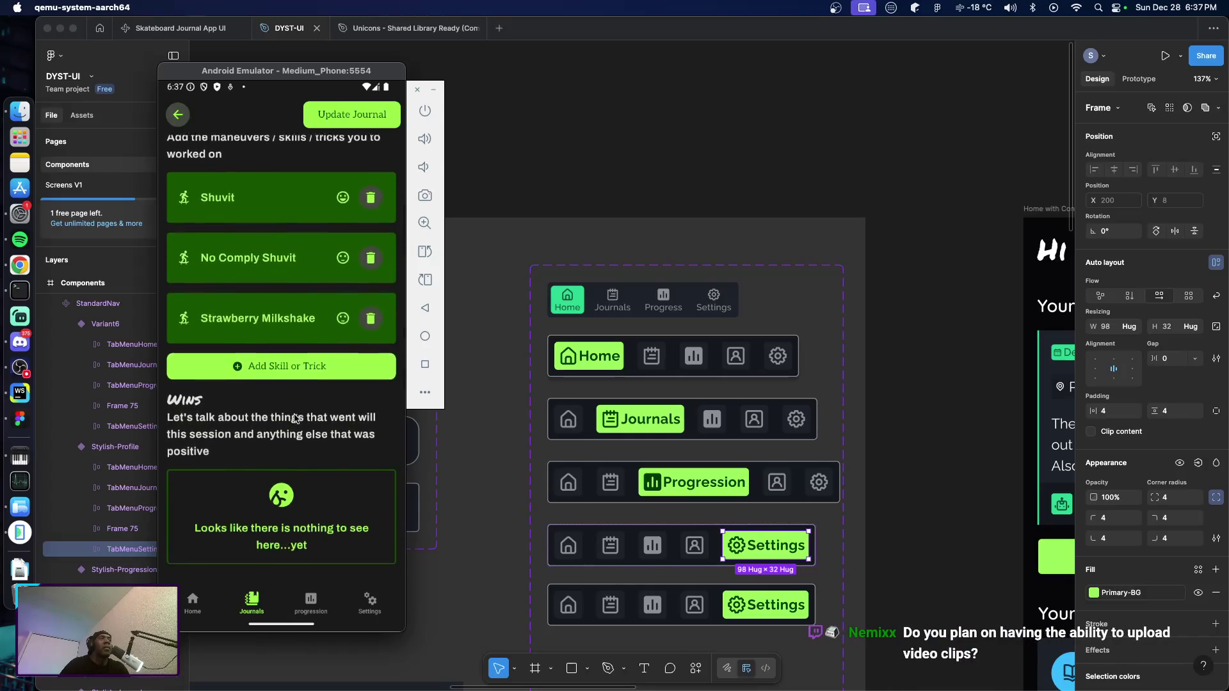
pyautogui.moveTo(294, 418); pyautogui.dragTo(298, 379)
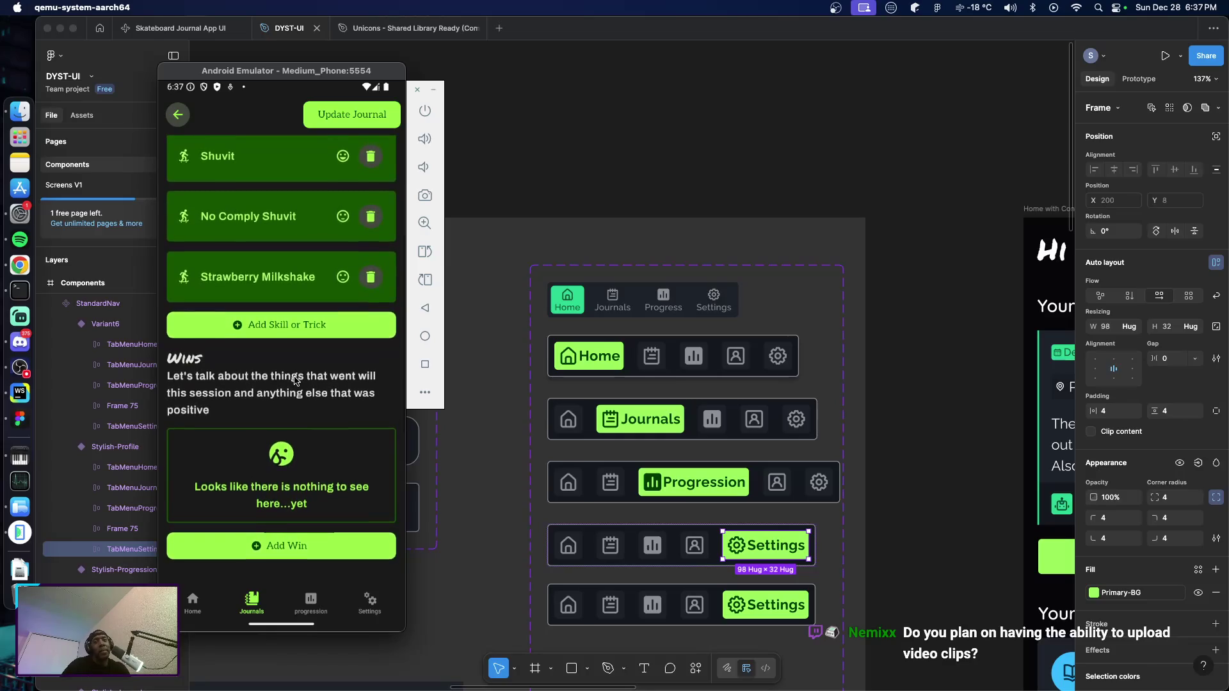
pyautogui.scroll(2, 295, 380)
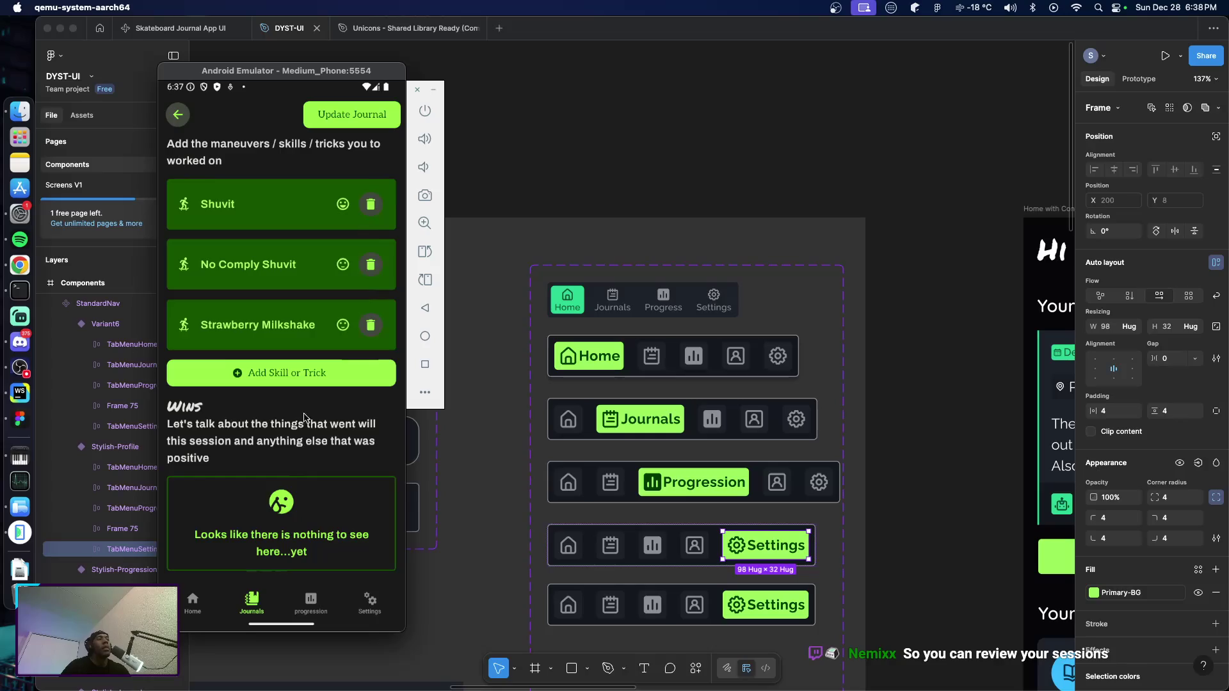
pyautogui.scroll(2, 304, 404)
pyautogui.scroll(3, 300, 269)
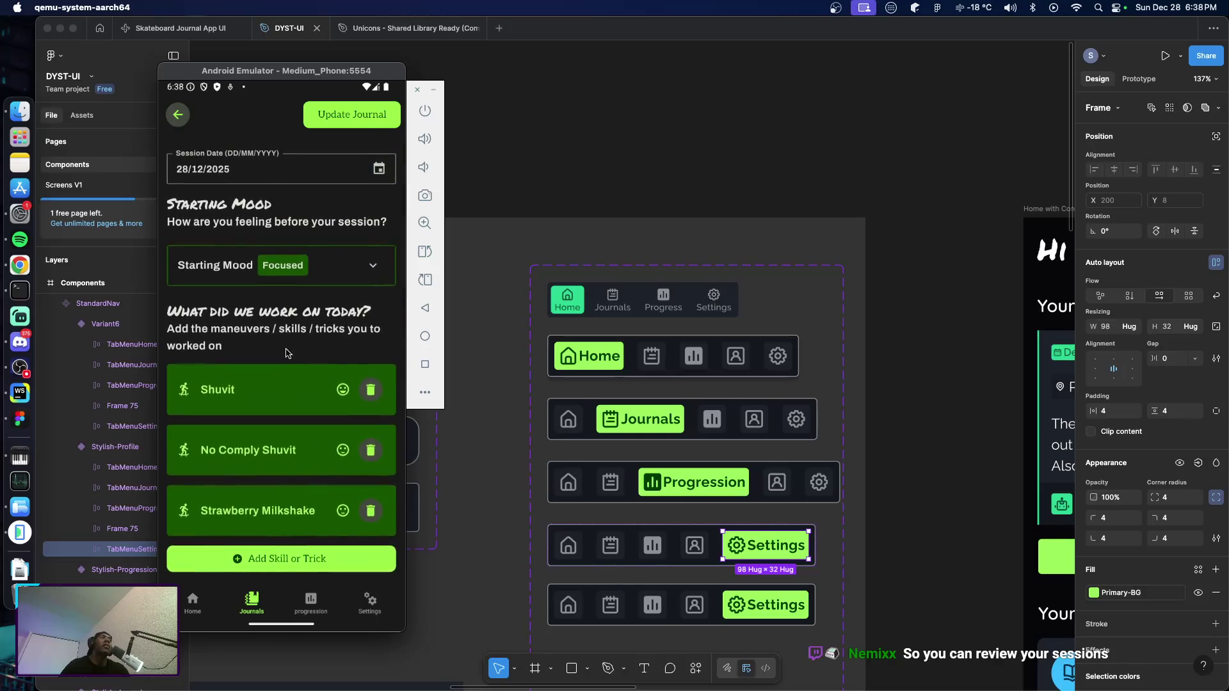
pyautogui.scroll(-3, 293, 365)
pyautogui.scroll(-3, 299, 429)
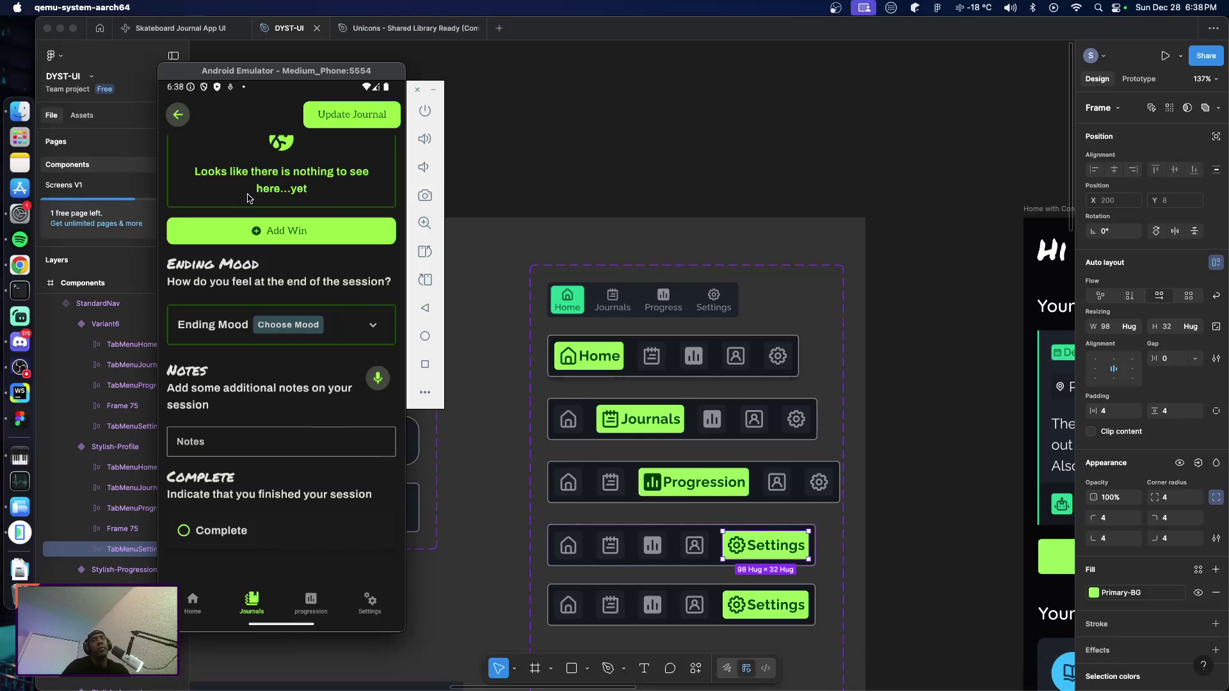
pyautogui.click(484, 323)
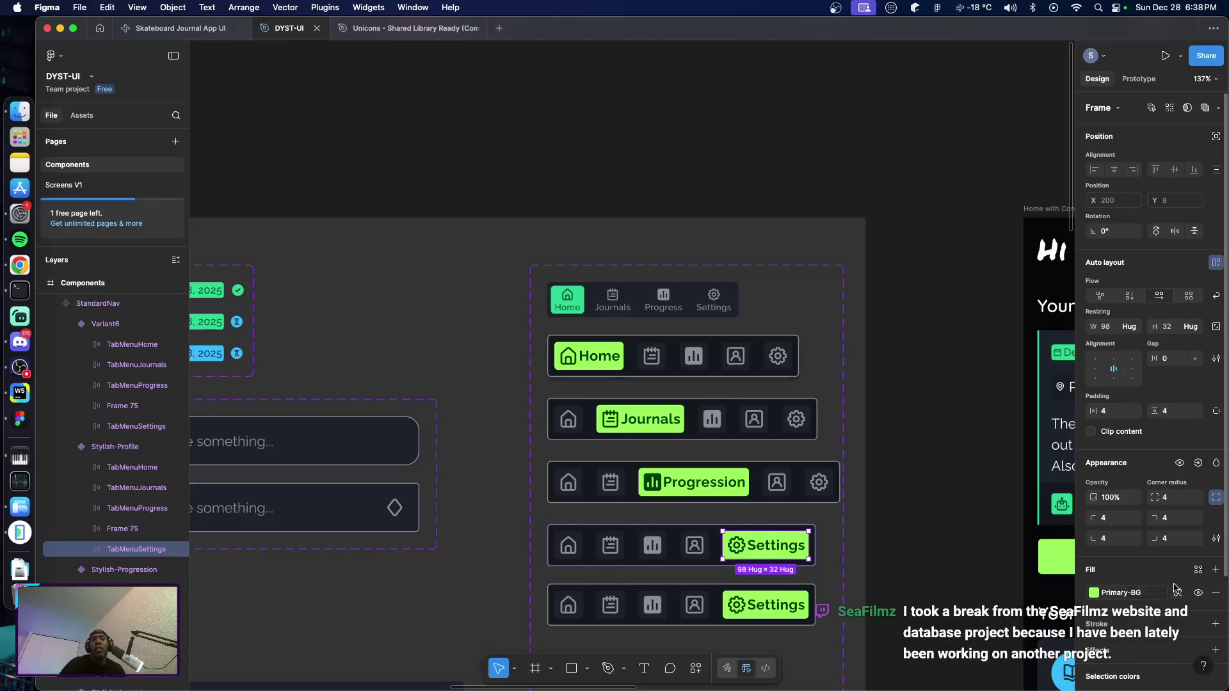
# Fill the Settings tab with Base-100 and recolour its label to the grey Menu/Inactive style
pyautogui.moveTo(1199, 572)
pyautogui.click(1200, 570)
pyautogui.scroll(-3, 999, 548)
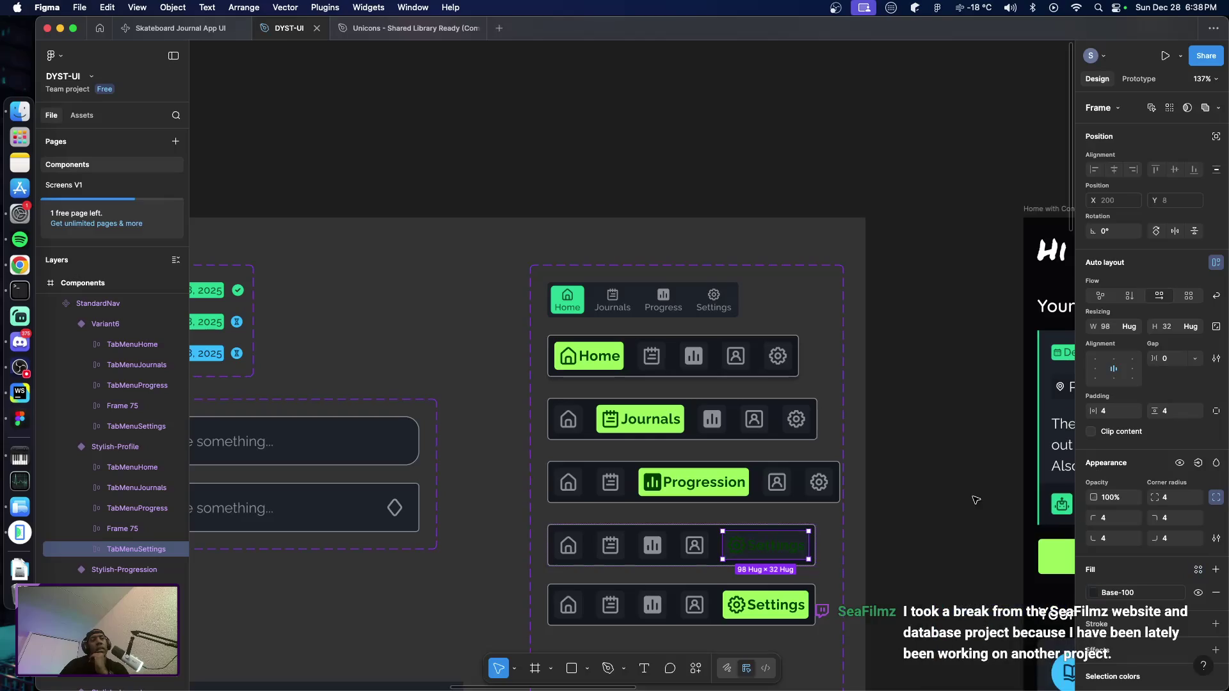
pyautogui.click(969, 503)
pyautogui.click(893, 570)
pyautogui.click(787, 550)
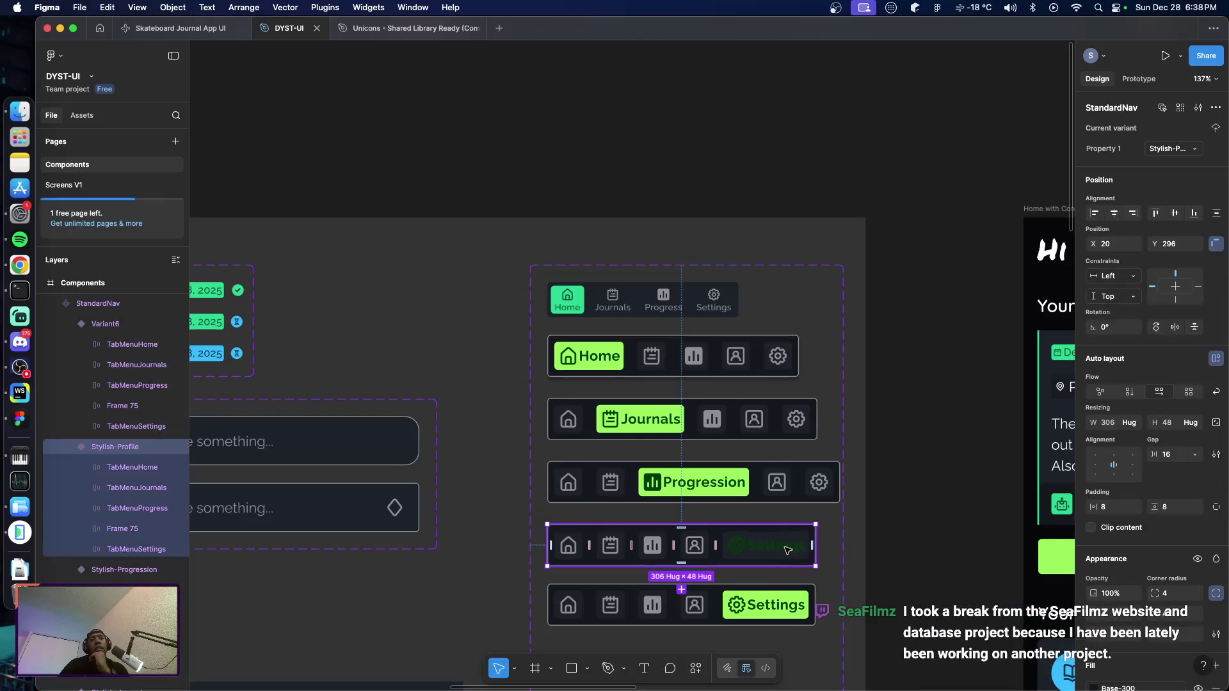
pyautogui.scroll(-5, 1191, 576)
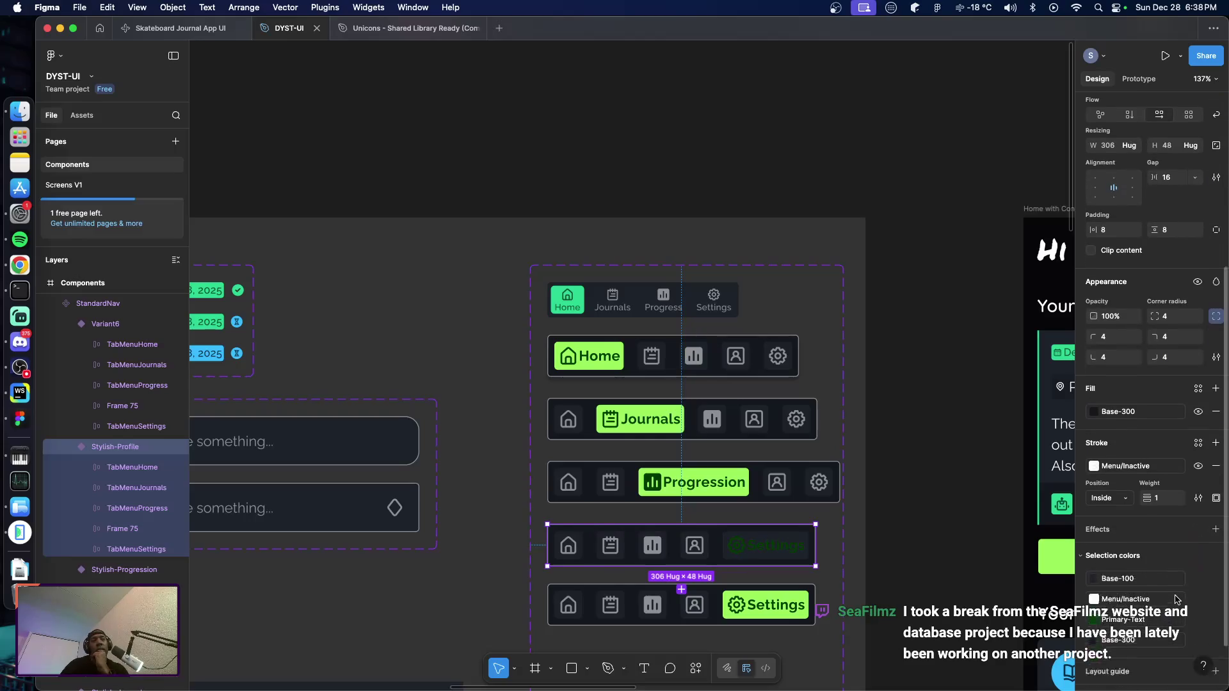
pyautogui.click(1196, 598)
pyautogui.click(1126, 569)
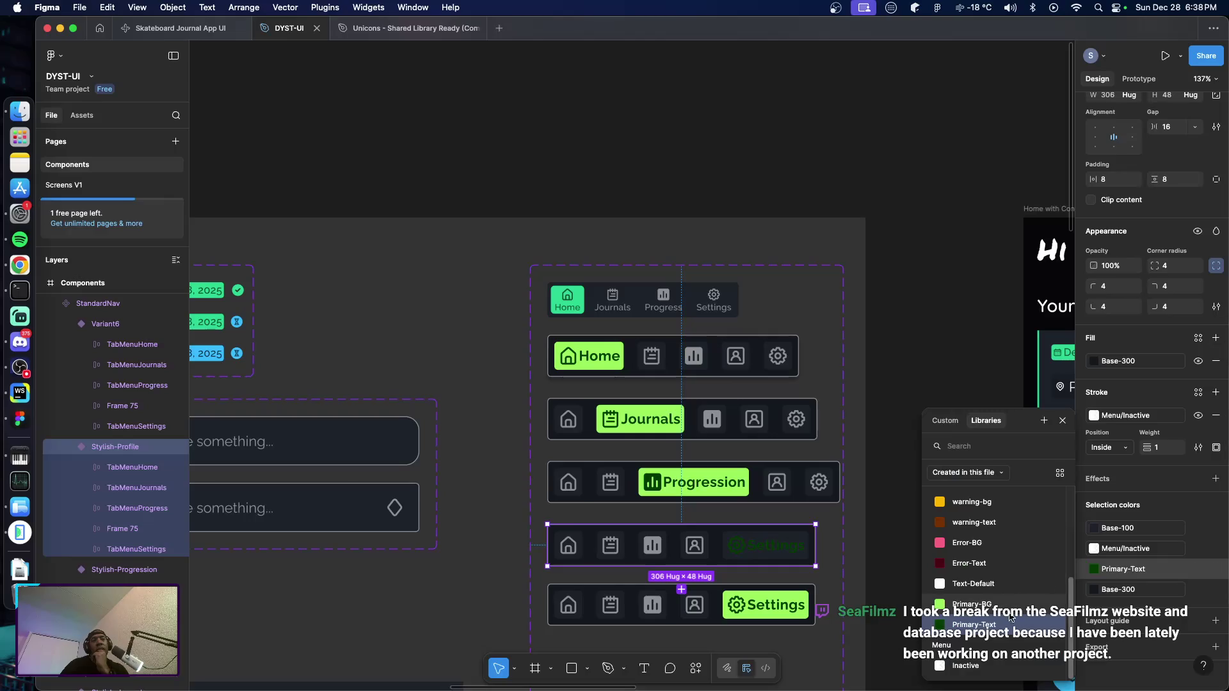
pyautogui.click(992, 667)
pyautogui.click(938, 576)
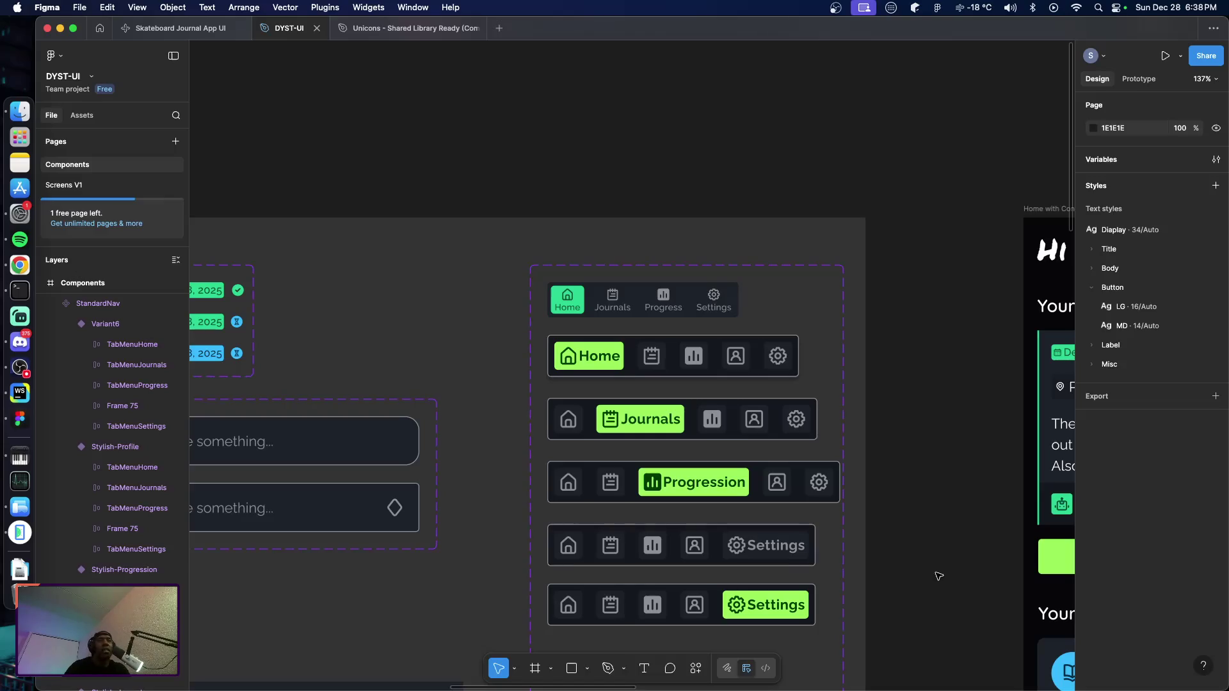
# Cut the Settings label out of the gear tab in the Stylish-Profile variant
pyautogui.click(749, 563)
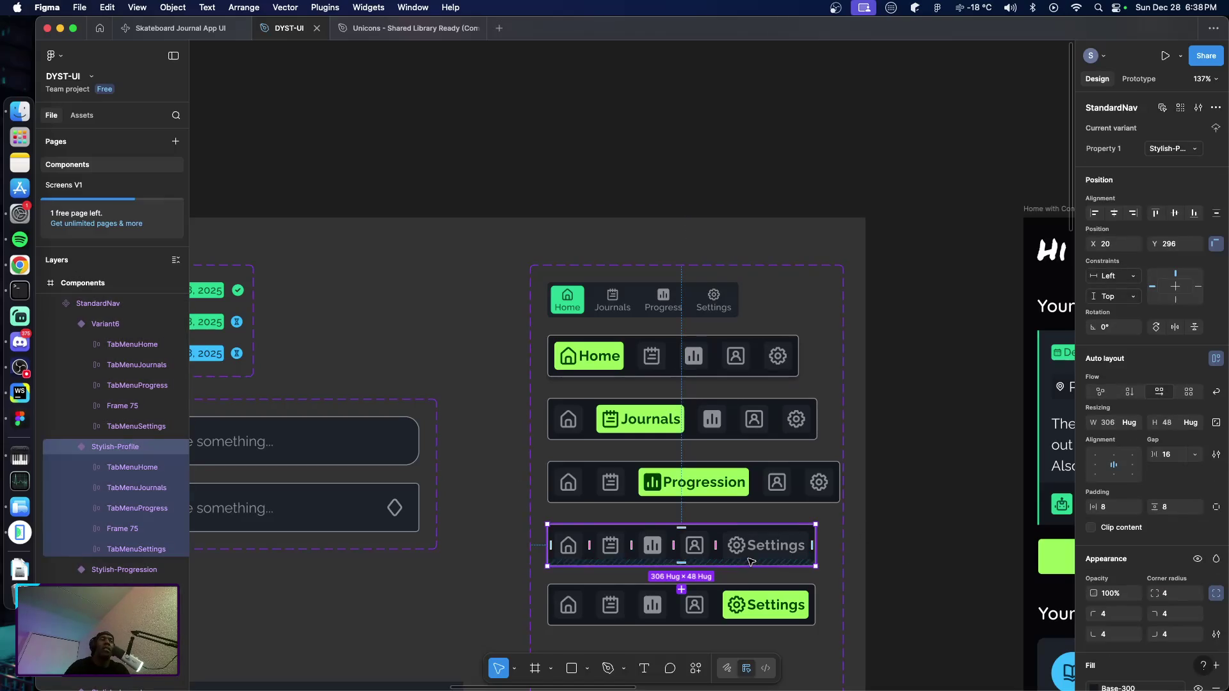
pyautogui.doubleClick(766, 552)
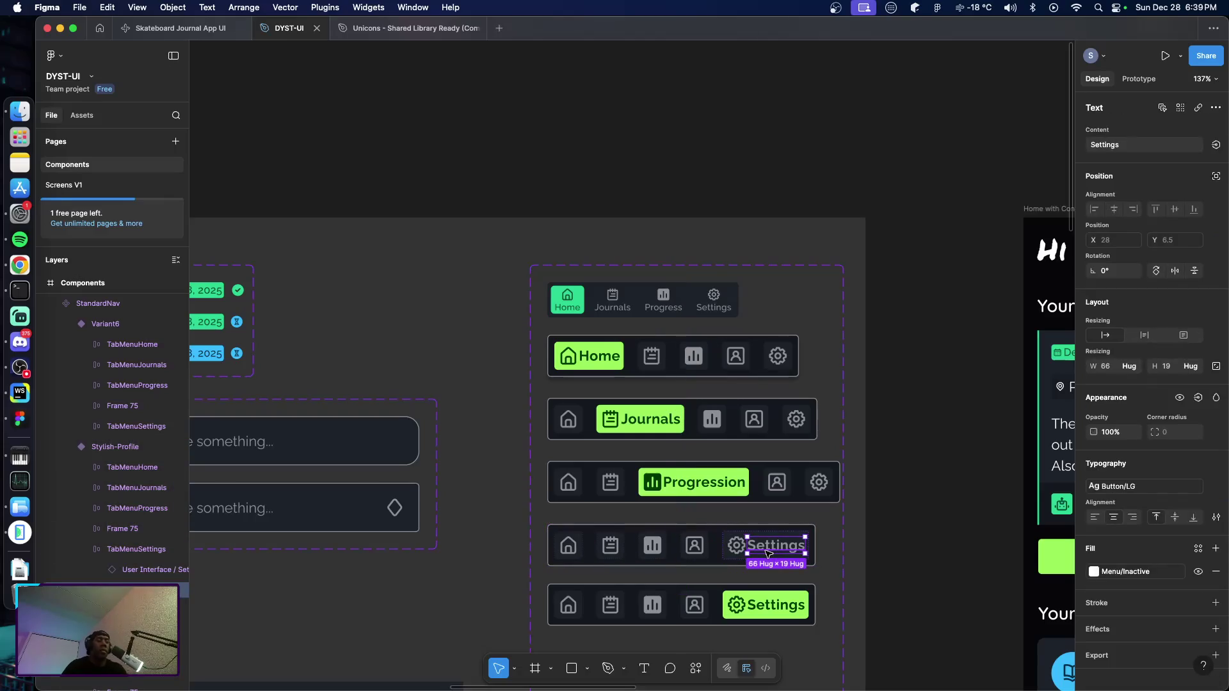
pyautogui.press('Delete')
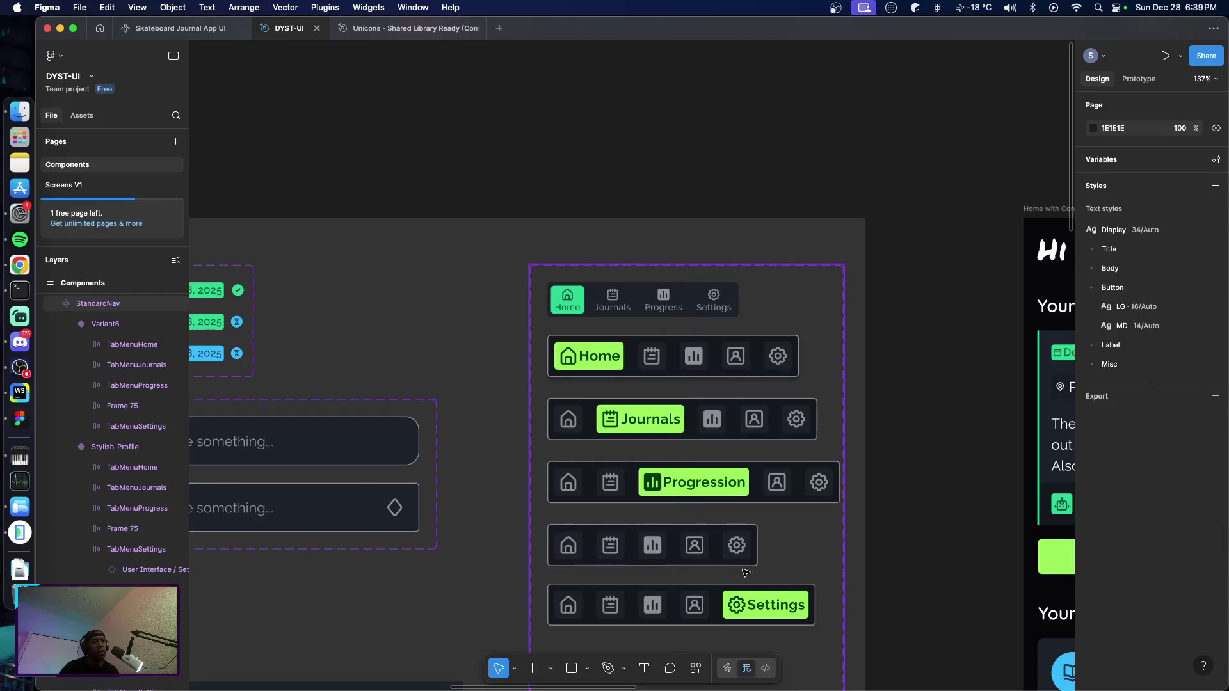
# Paste the label into the frame beside the profile icon and retitle it Profile
pyautogui.click(702, 551)
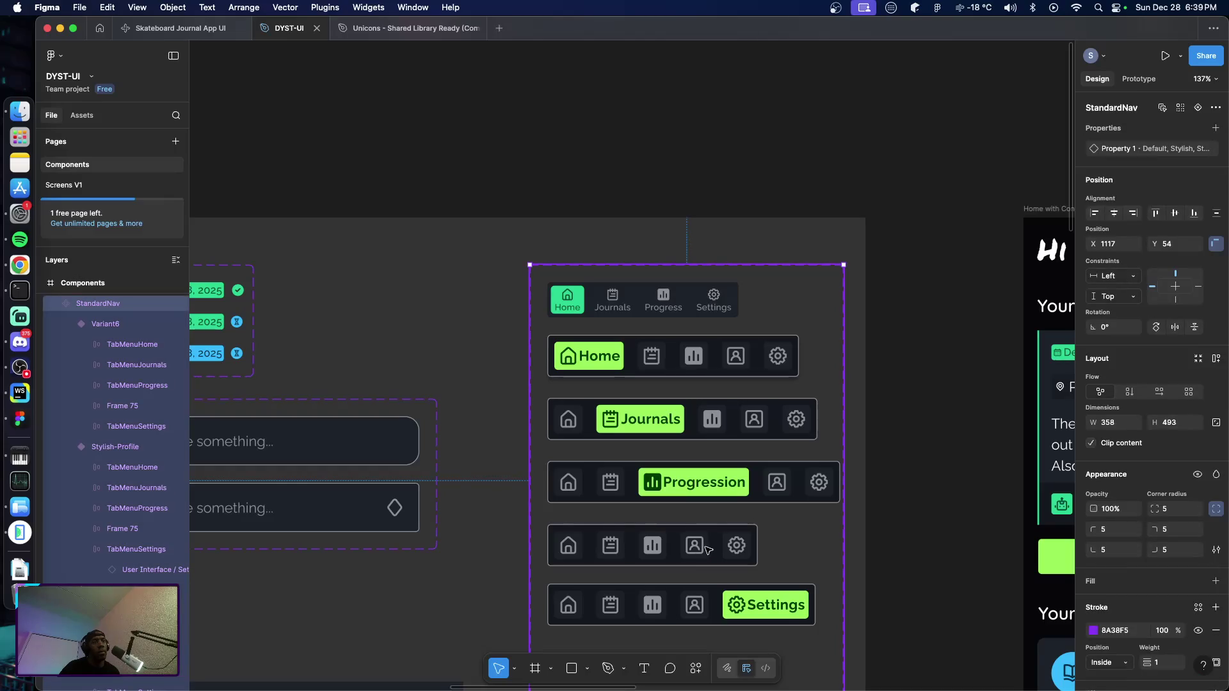
pyautogui.click(705, 547)
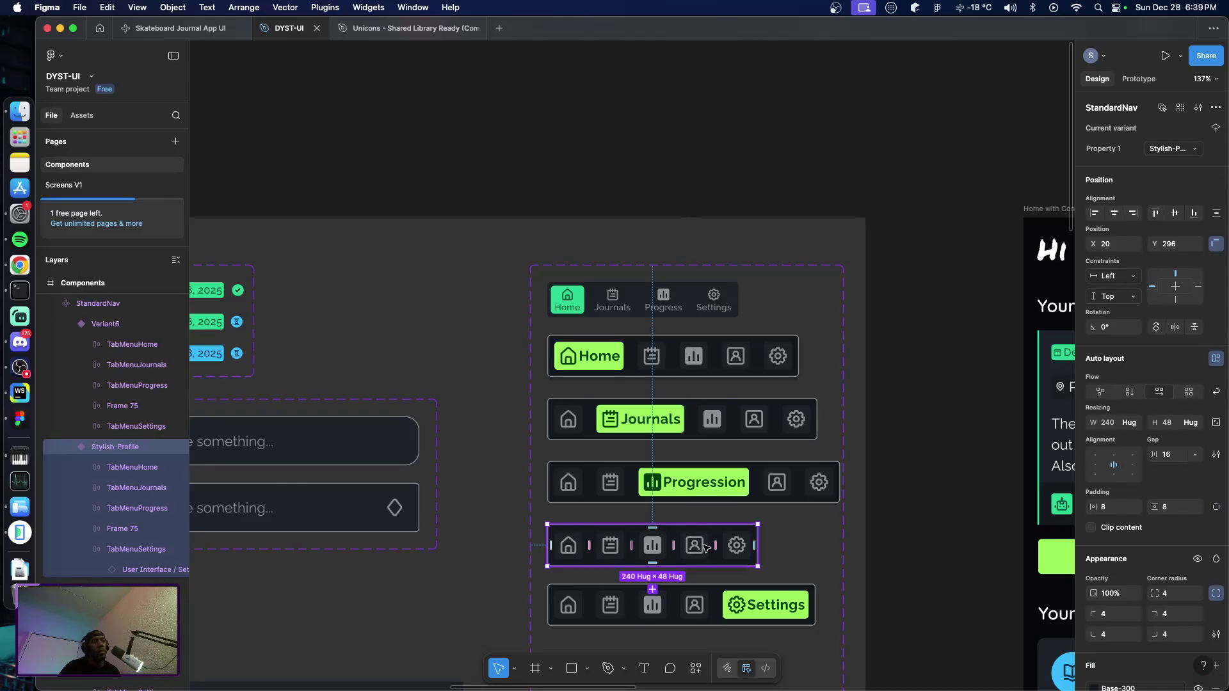
pyautogui.click(706, 548)
pyautogui.press('super+v')
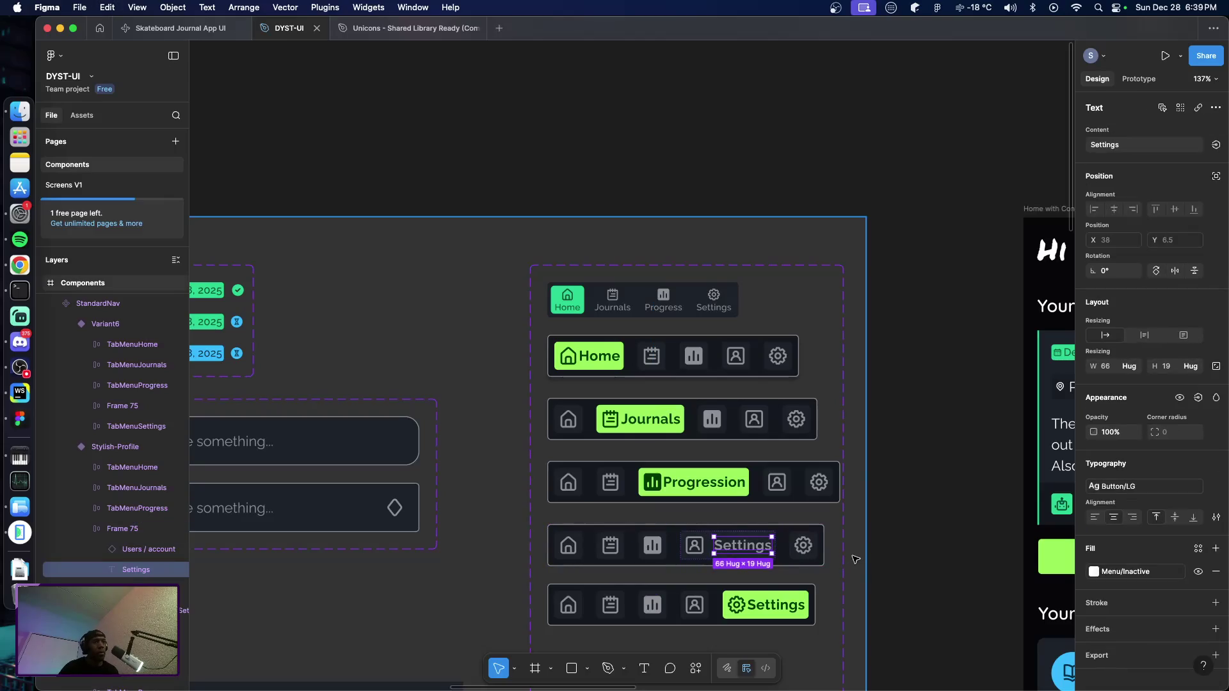
pyautogui.doubleClick(745, 548)
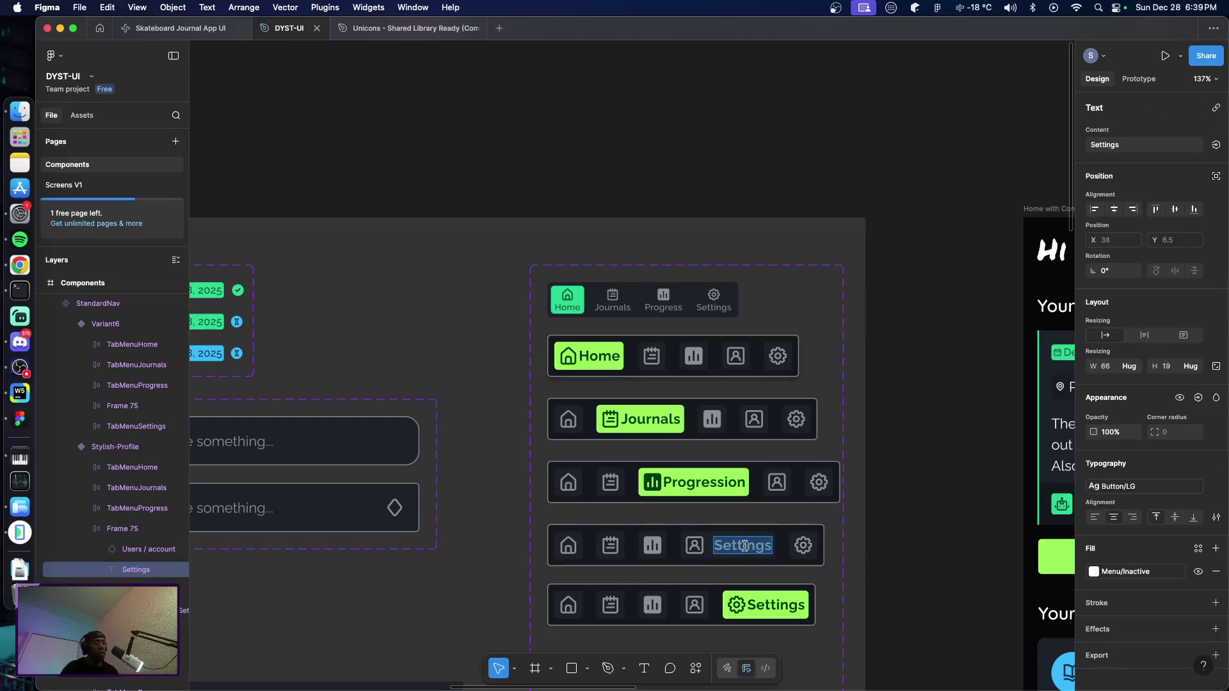
pyautogui.write('Profile')
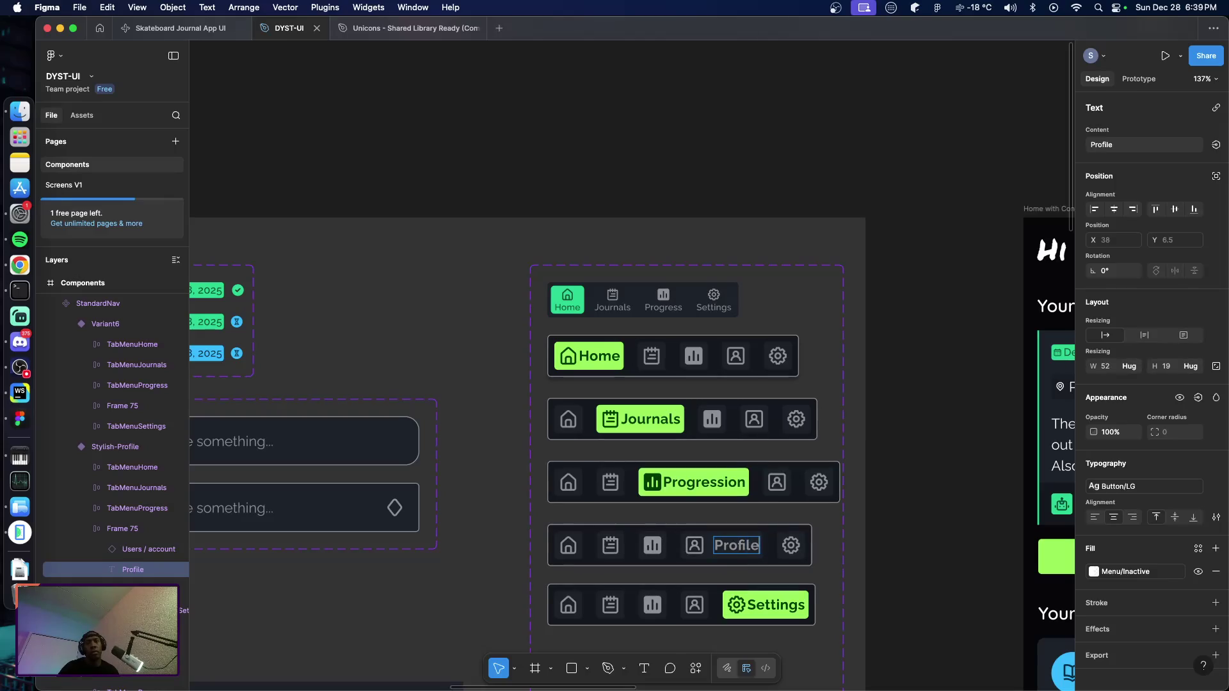
pyautogui.press('Escape')
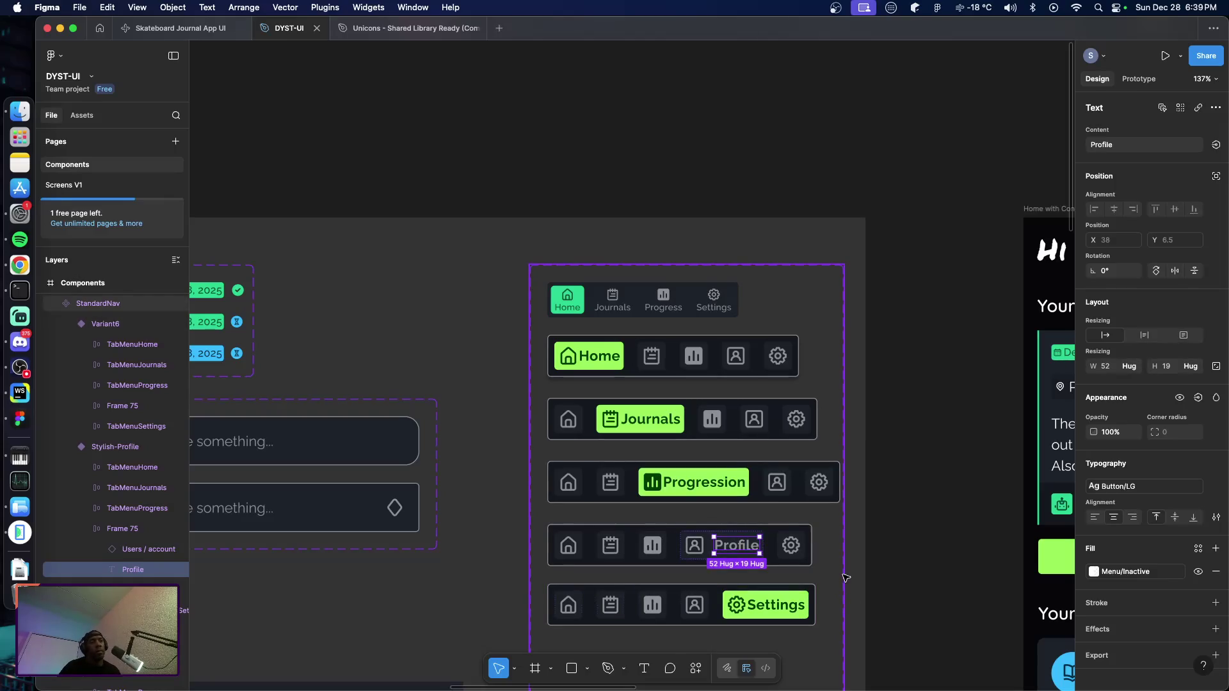
# Recolour the Profile label to the dark green Primary-Text style
pyautogui.click(701, 557)
pyautogui.scroll(-3, 1125, 634)
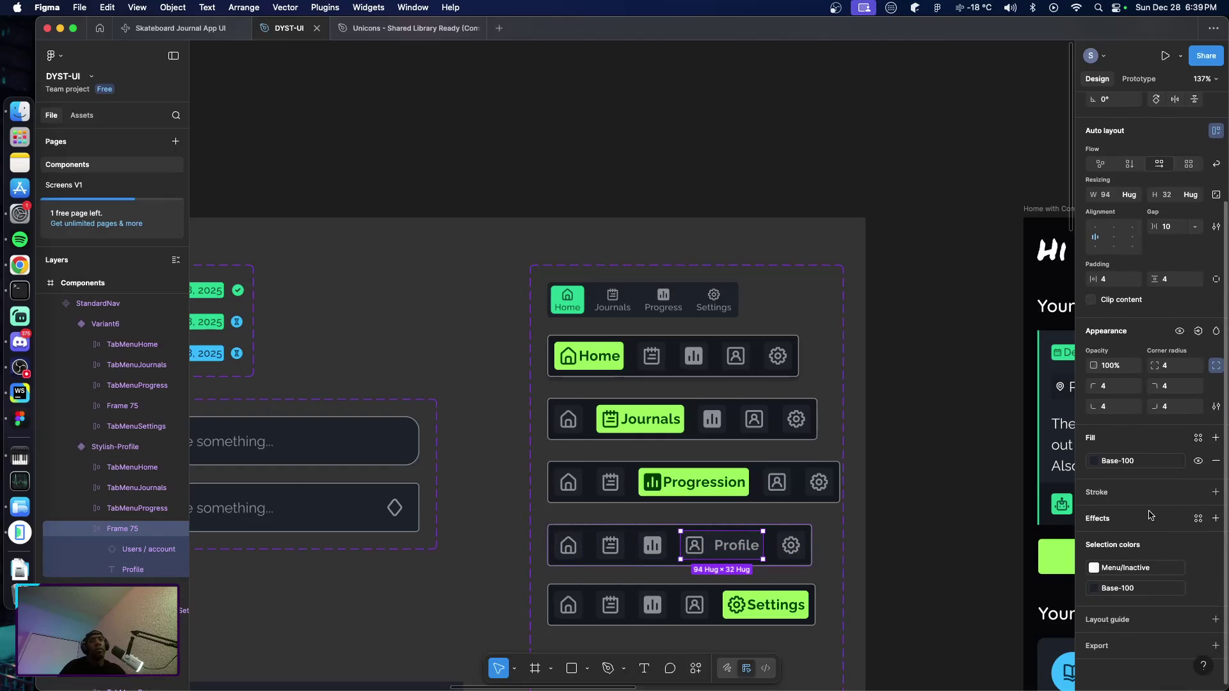
pyautogui.click(1114, 569)
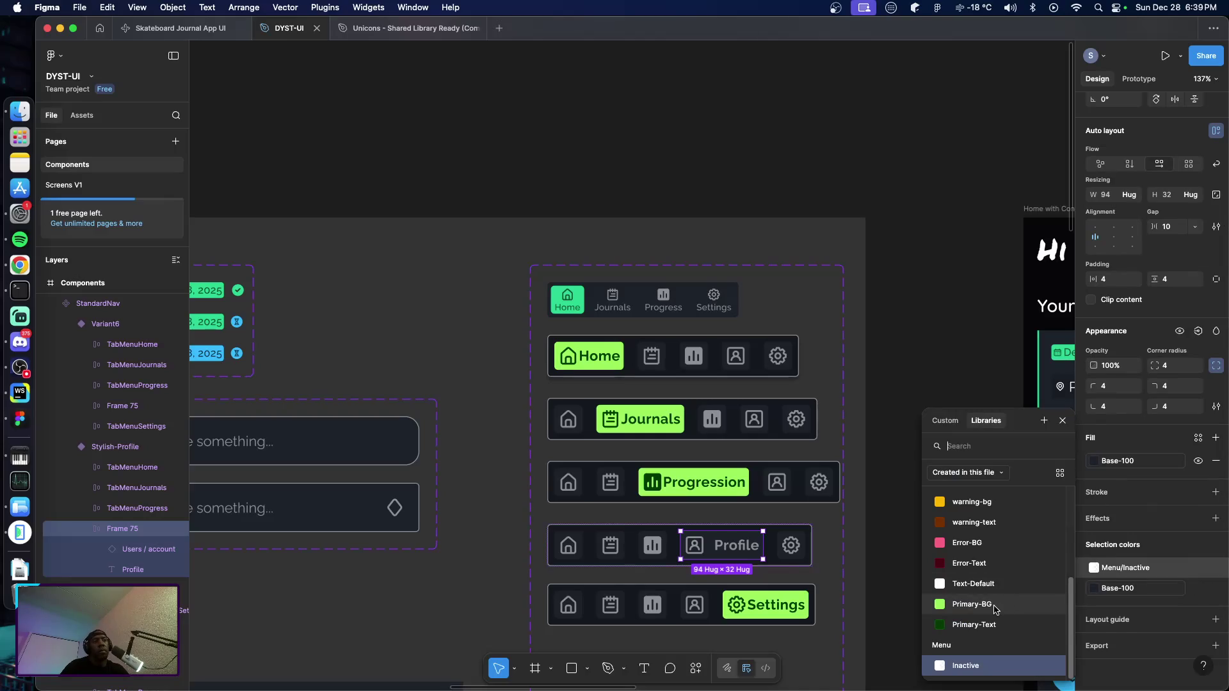
pyautogui.click(989, 625)
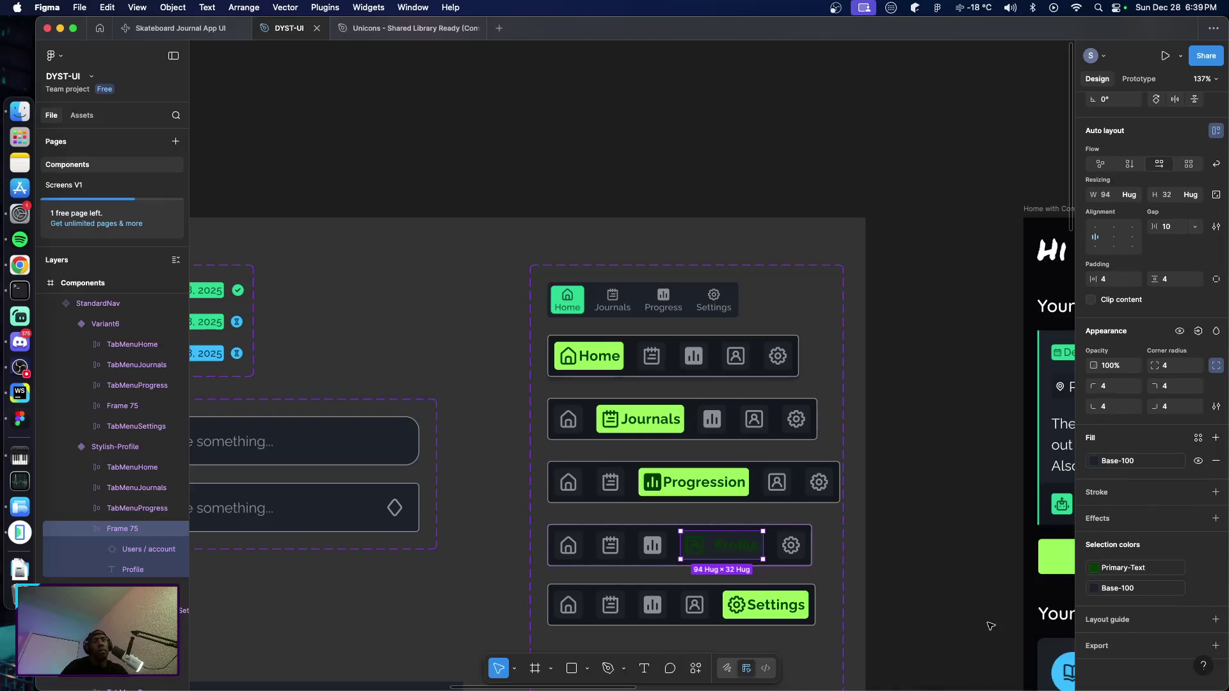
# Replace the Profile tab's Base-100 background with Primary-BG green, then glance at the Skateboard Journal App UI file
pyautogui.click(1105, 587)
pyautogui.scroll(-5, 996, 605)
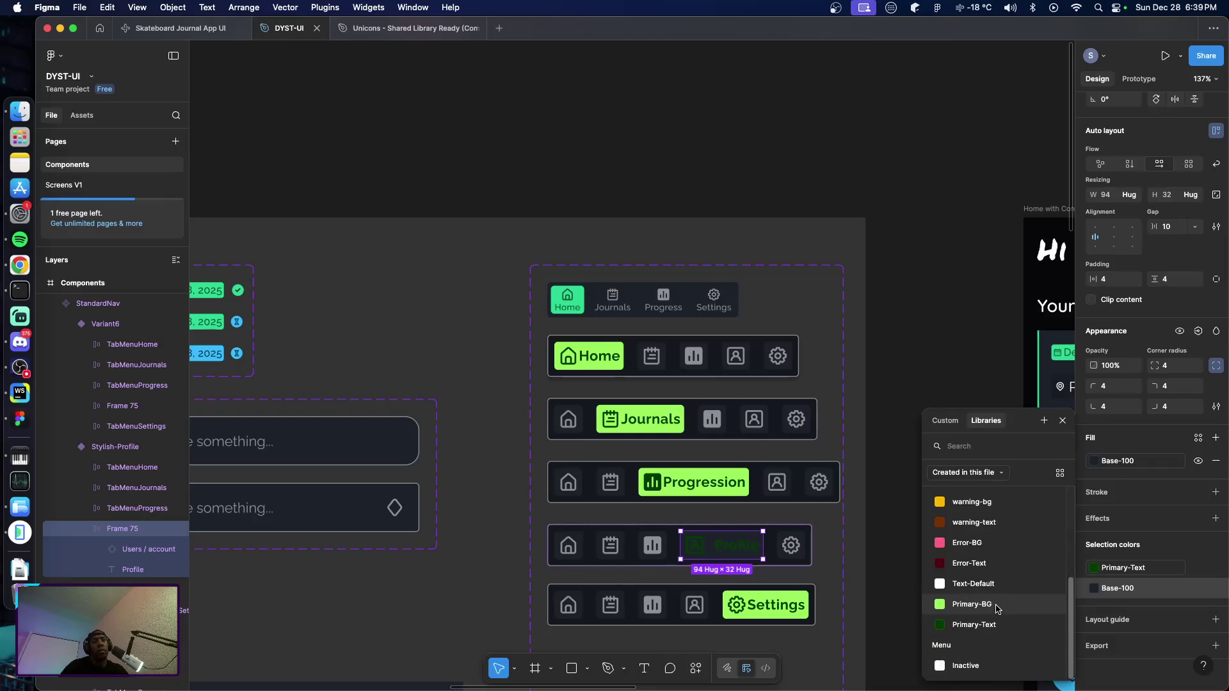
pyautogui.click(972, 604)
pyautogui.click(909, 566)
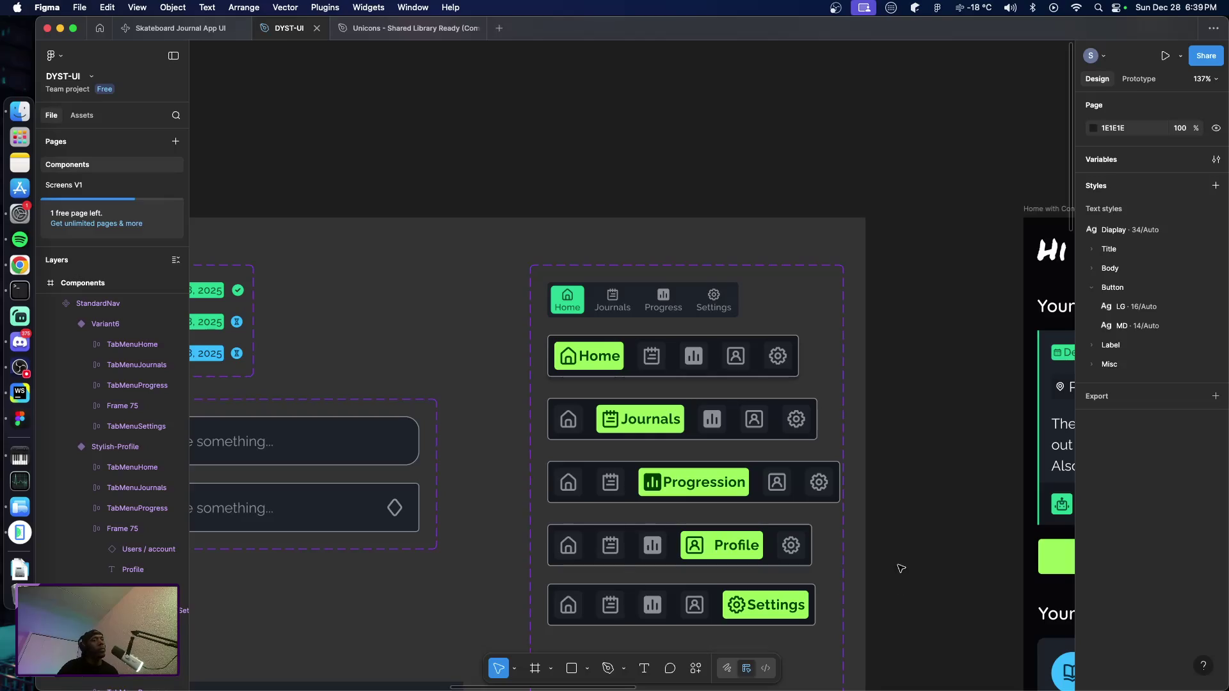
pyautogui.click(178, 28)
pyautogui.moveTo(289, 28)
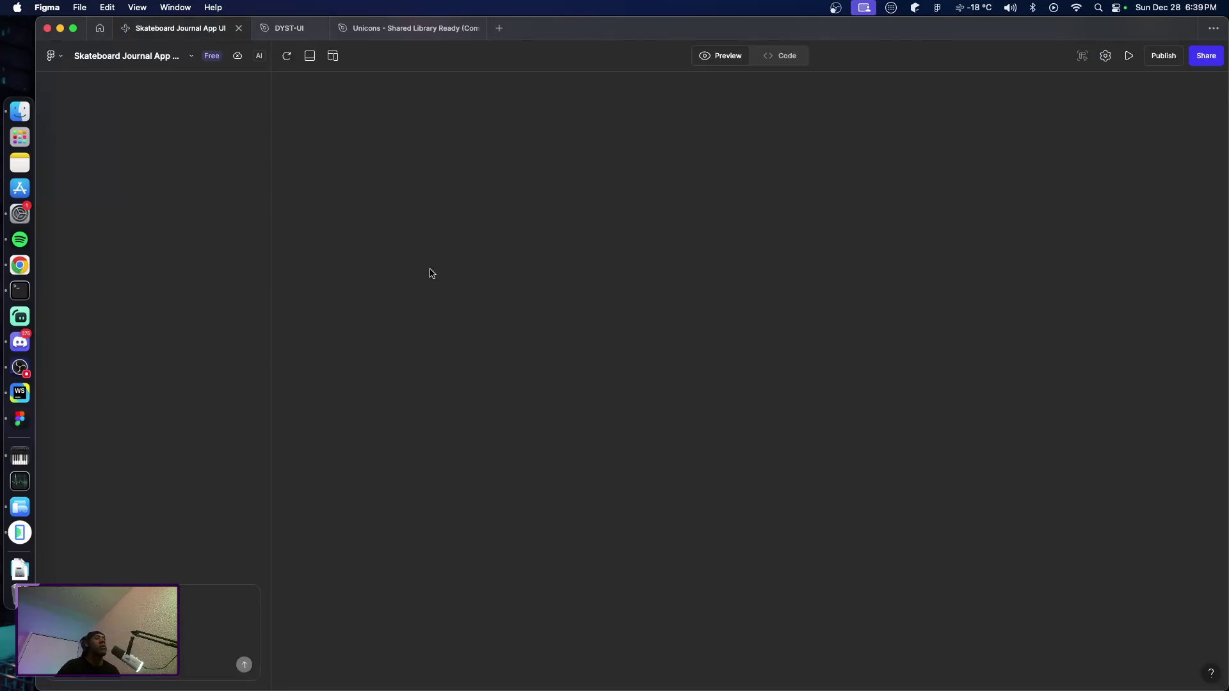
pyautogui.click(272, 29)
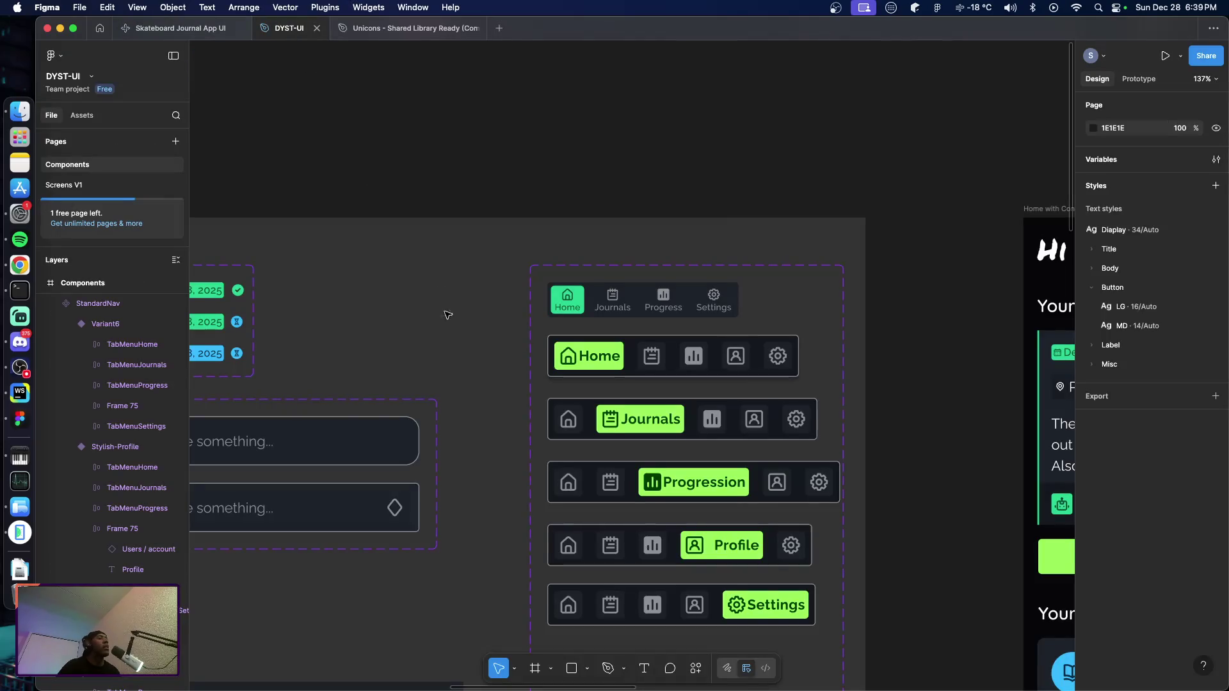
pyautogui.scroll(-5, 437, 312)
pyautogui.scroll(-5, 427, 311)
pyautogui.scroll(-5, 432, 315)
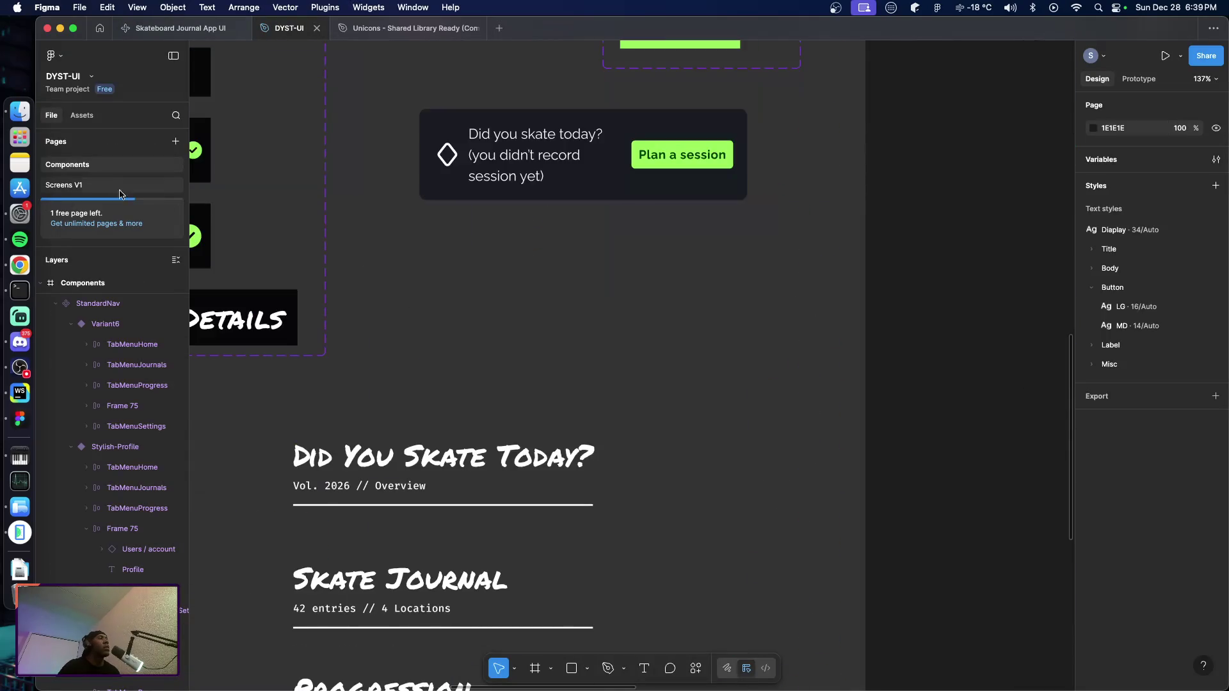
# Switch to the Screens V1 page showing the Profile and Progression / Stats screens
pyautogui.click(96, 184)
pyautogui.scroll(-5, 452, 352)
pyautogui.scroll(4, 453, 351)
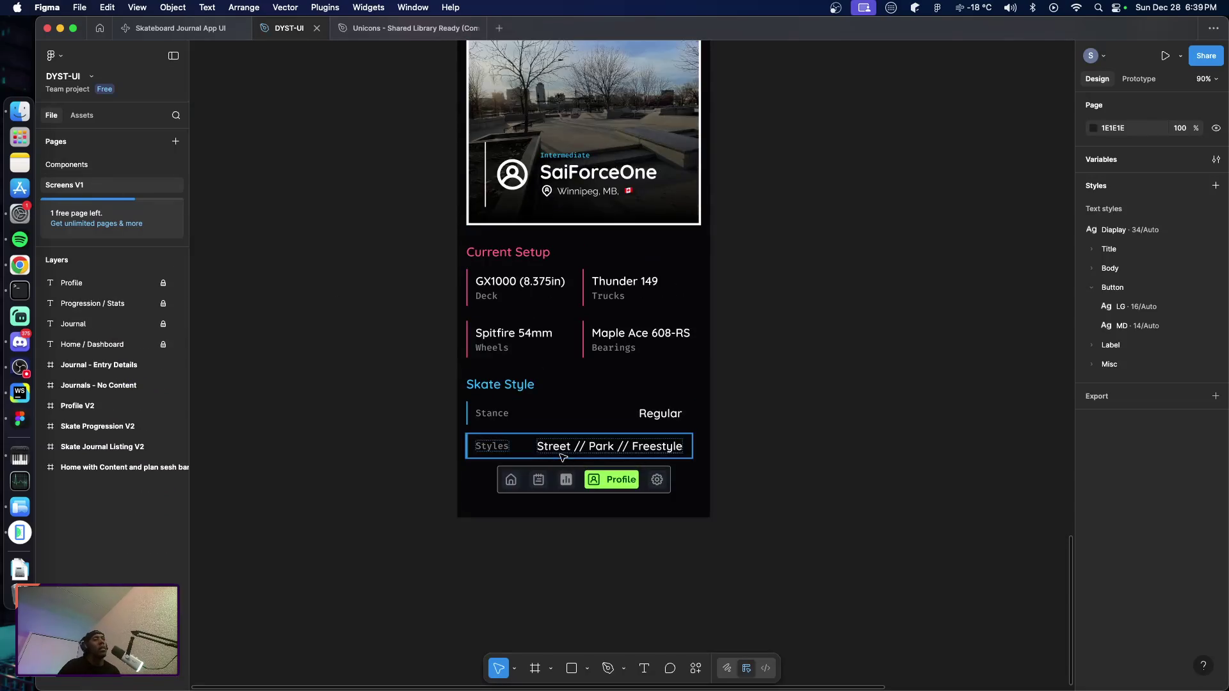
pyautogui.scroll(5, 604, 481)
pyautogui.scroll(5, 600, 442)
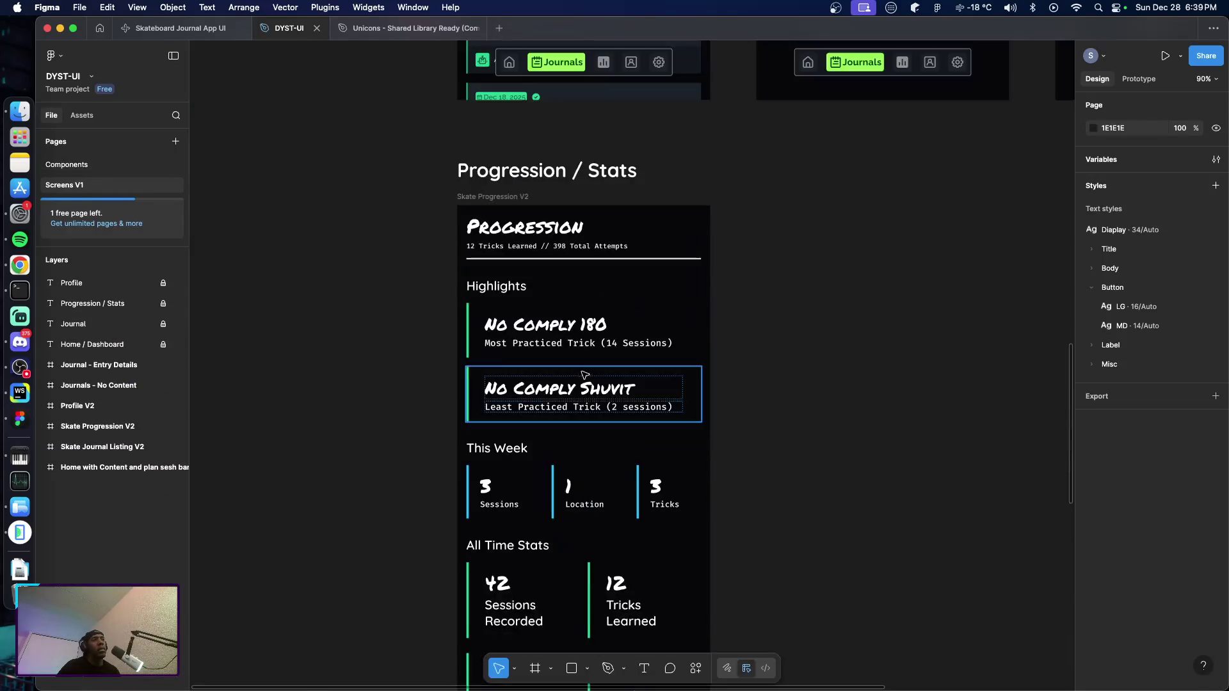
pyautogui.scroll(-5, 596, 390)
pyautogui.scroll(-5, 596, 391)
pyautogui.scroll(4, 577, 365)
pyautogui.scroll(-2, 547, 327)
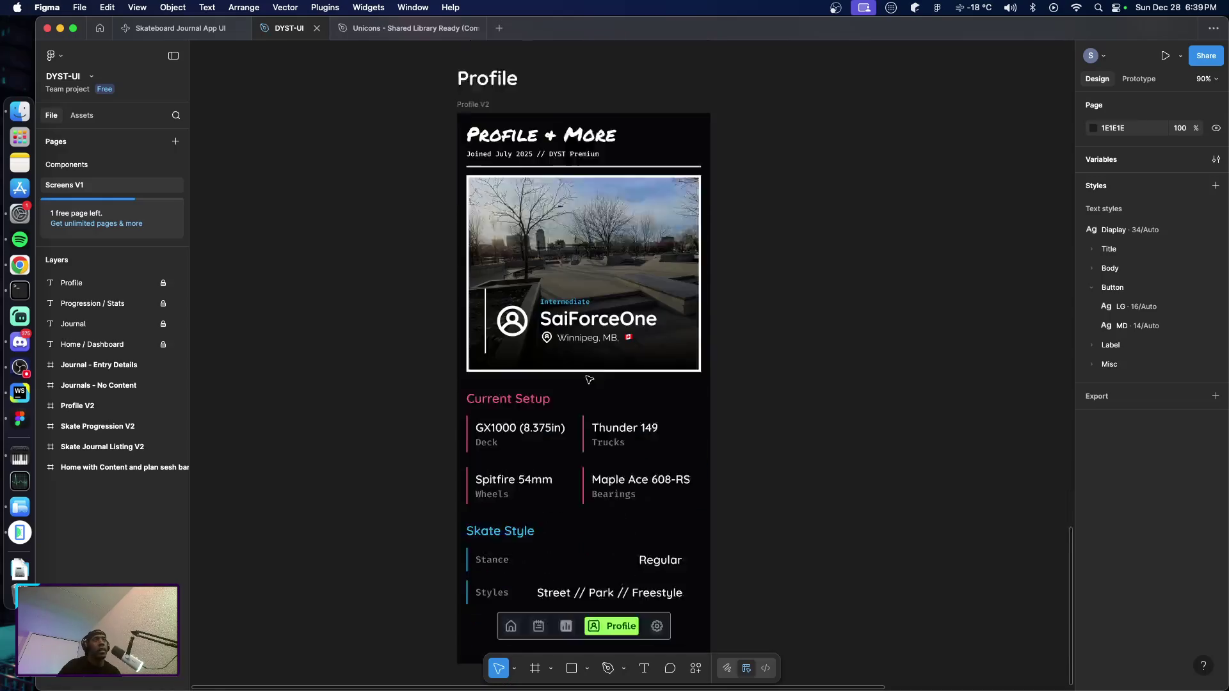
pyautogui.scroll(2, 516, 285)
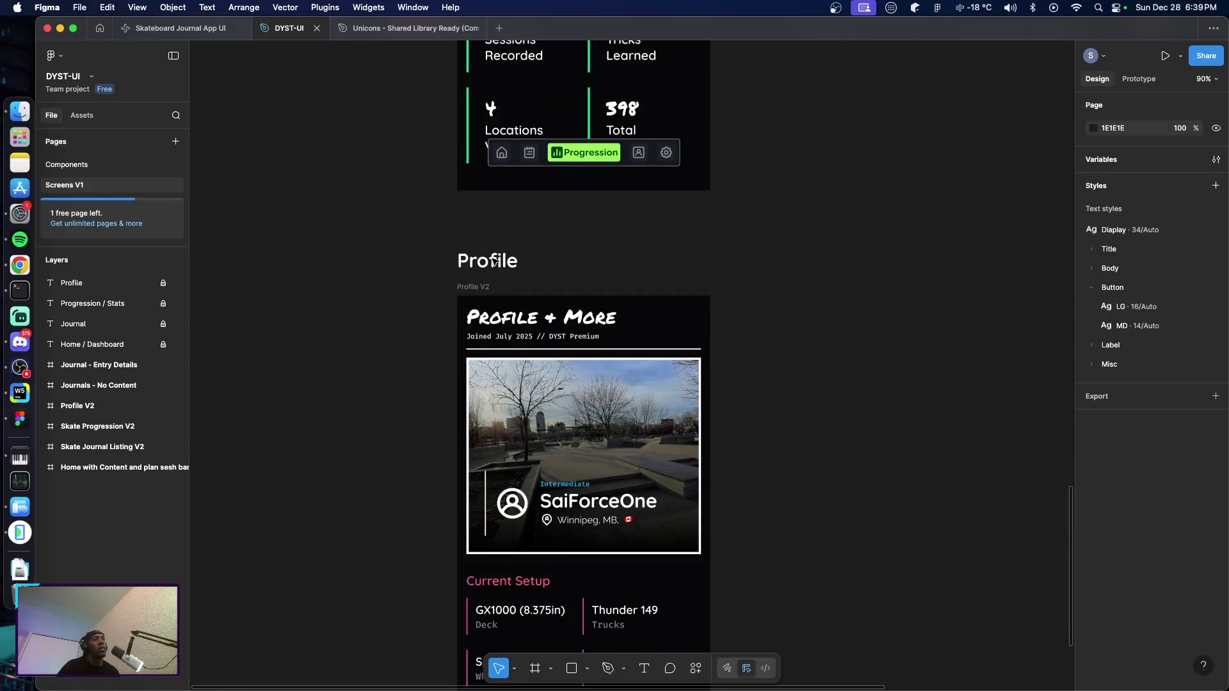
# Copy the Profile screen title, paste it below the Profile screen, unlock it and line it up
pyautogui.rightClick(490, 267)
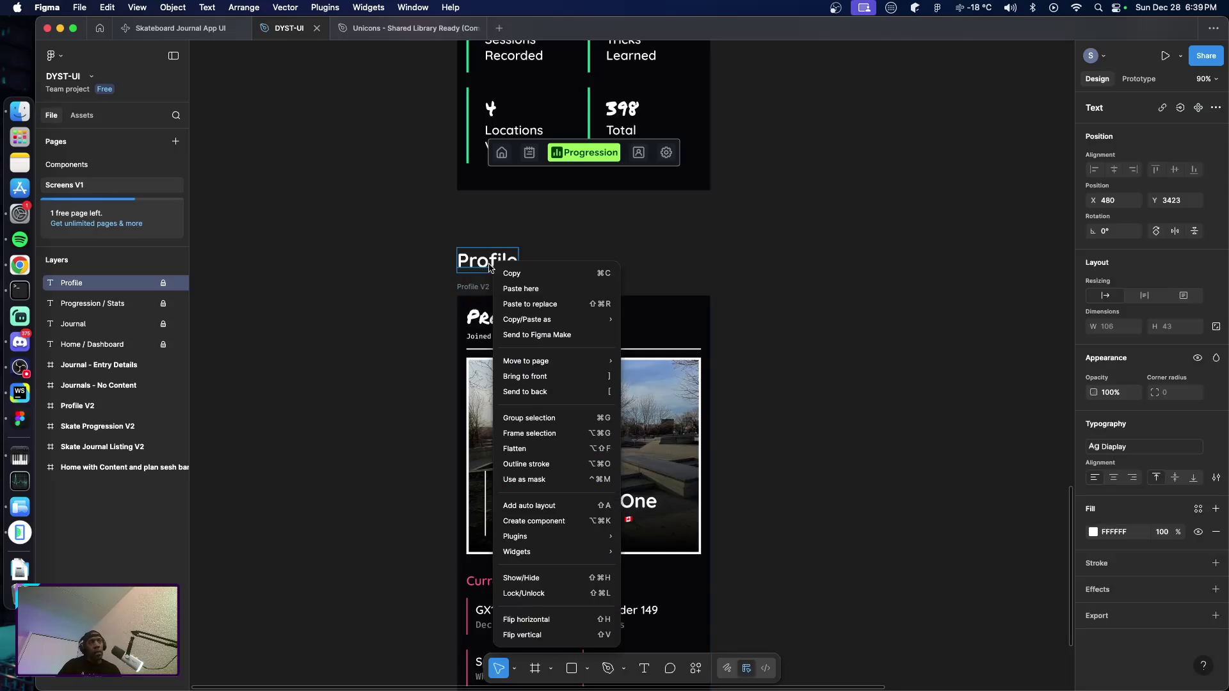
pyautogui.click(512, 273)
pyautogui.scroll(-10, 480, 298)
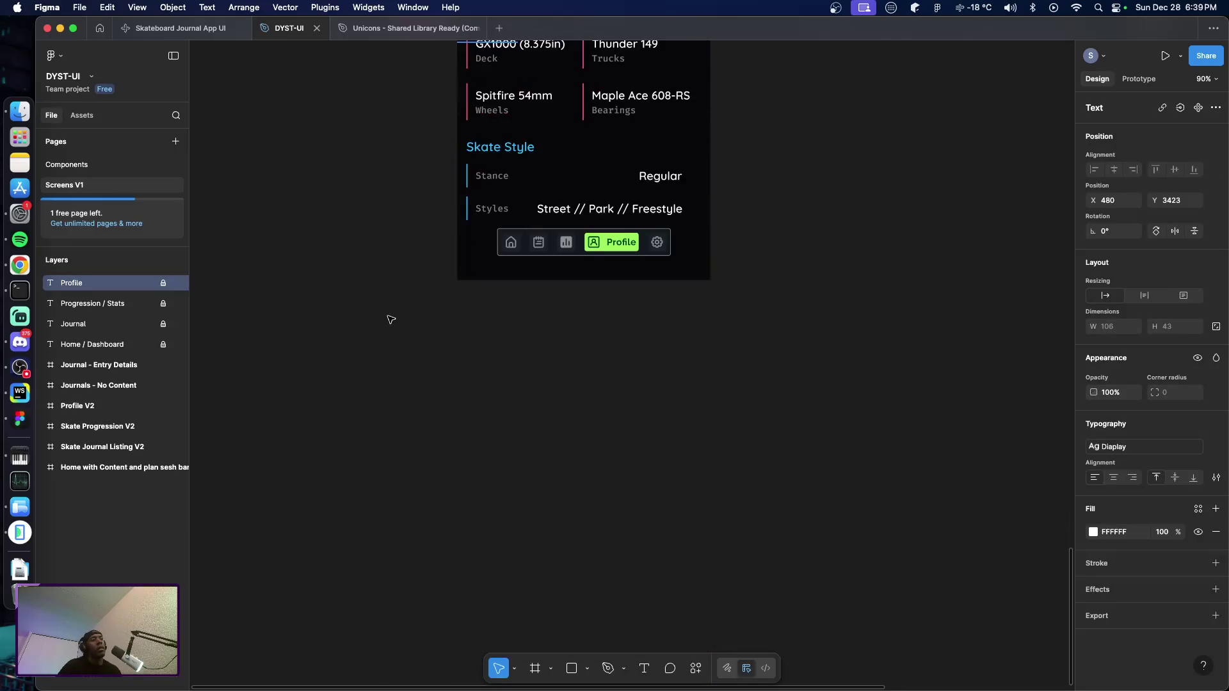
pyautogui.click(467, 315)
pyautogui.rightClick(469, 363)
pyautogui.click(490, 368)
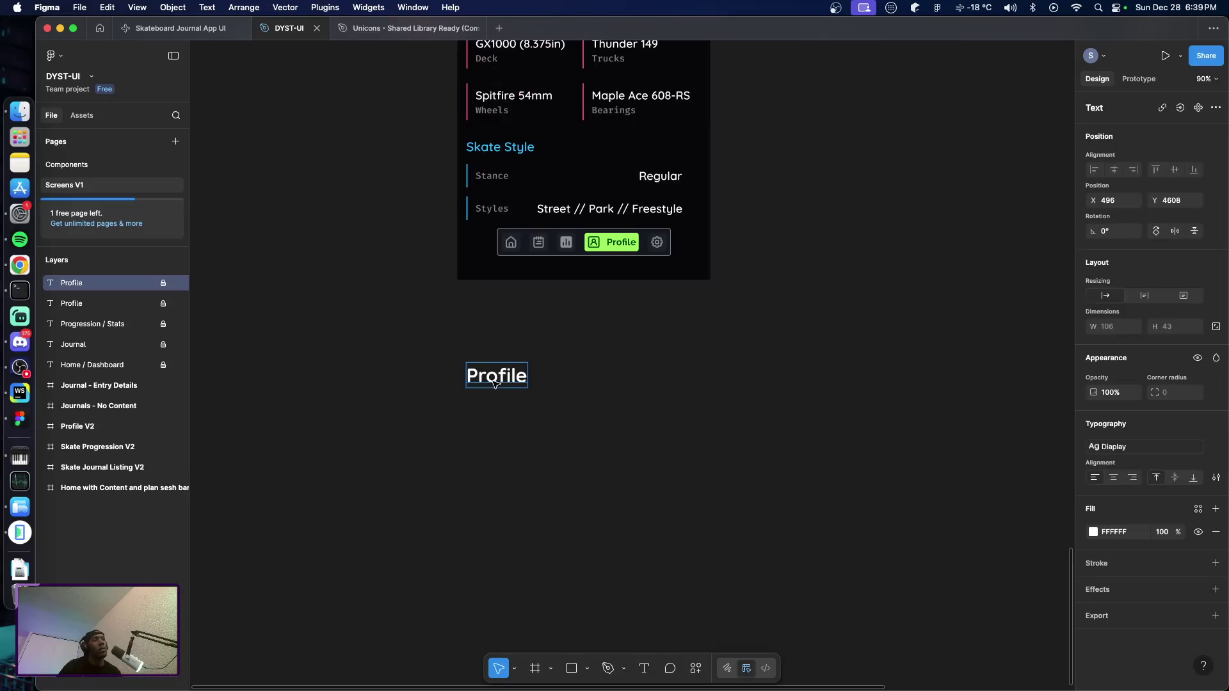
pyautogui.press('Escape')
pyautogui.rightClick(495, 378)
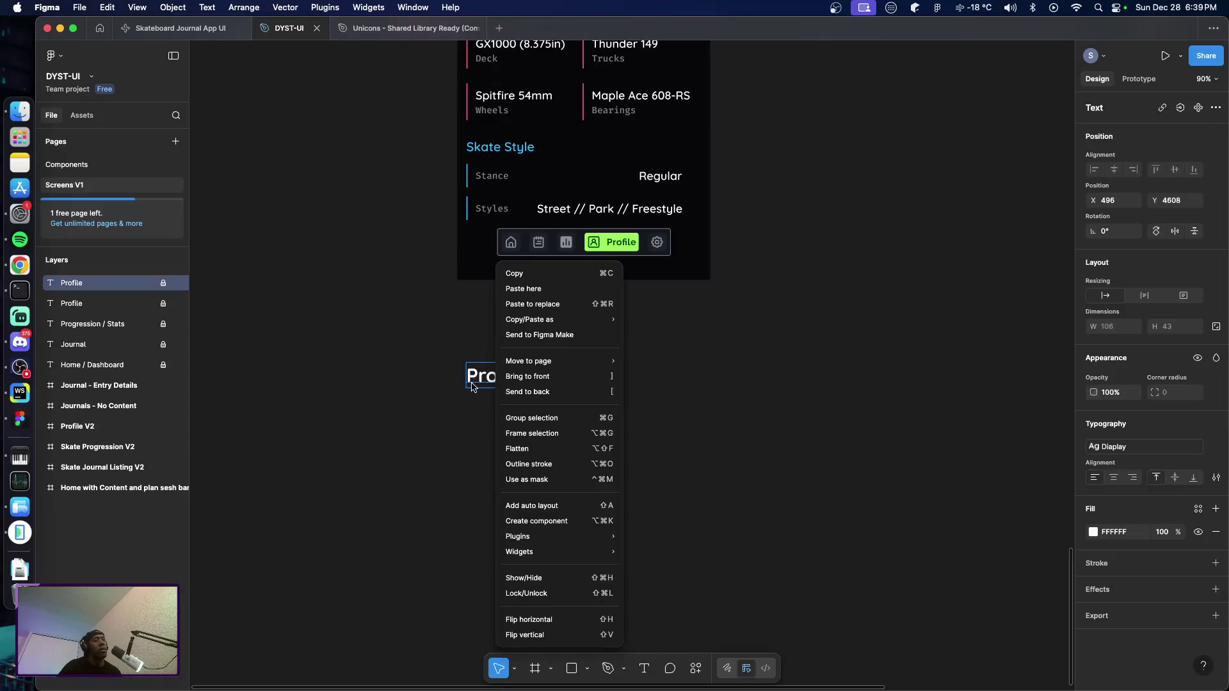
pyautogui.click(573, 582)
pyautogui.moveTo(493, 378); pyautogui.dragTo(483, 353)
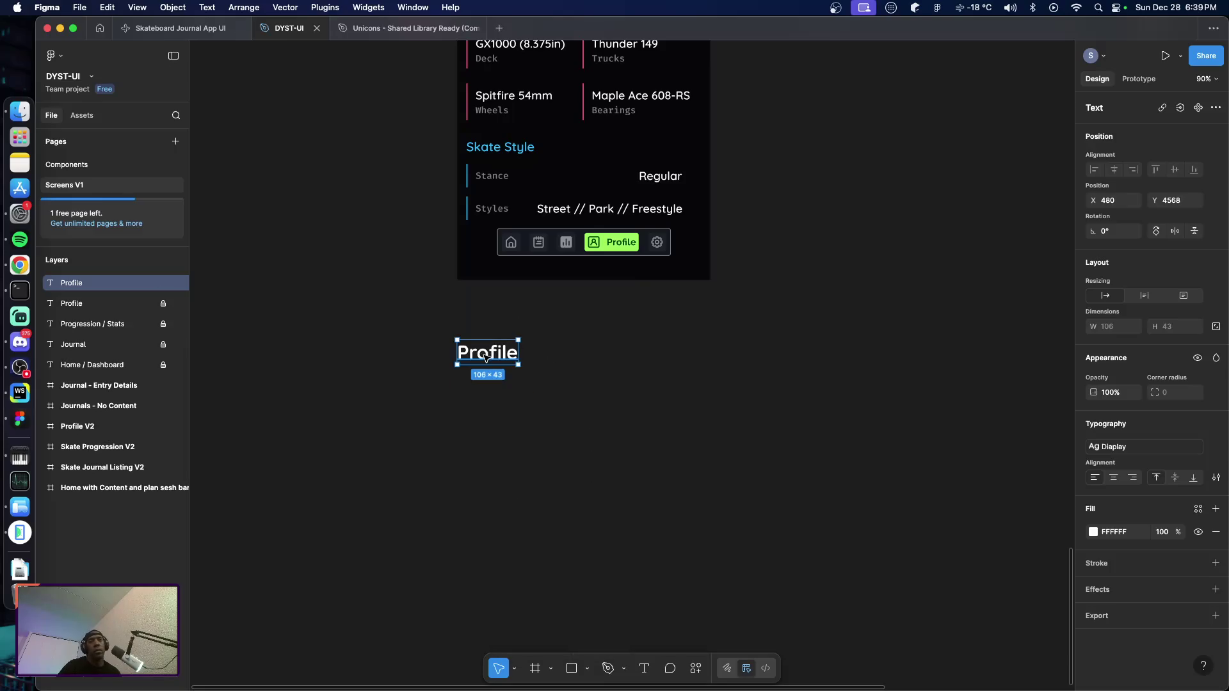
# Retype the pasted title as Settings and nudge it up slightly
pyautogui.doubleClick(482, 354)
pyautogui.write('Settings')
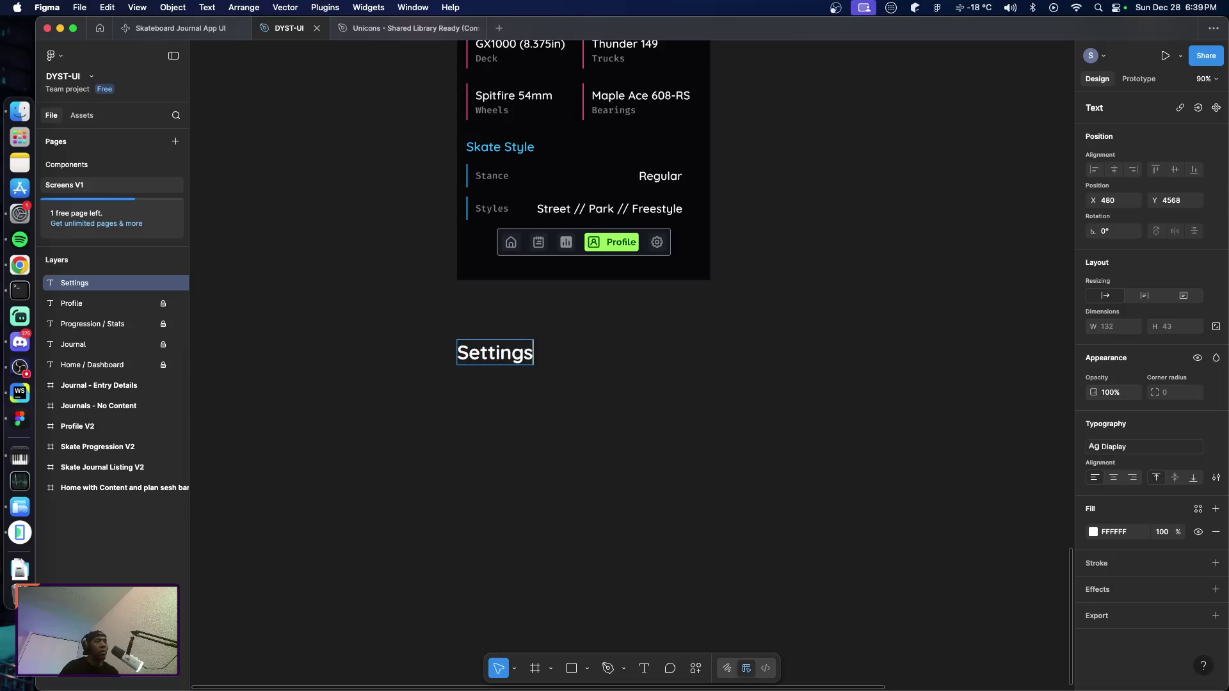
pyautogui.press('Escape')
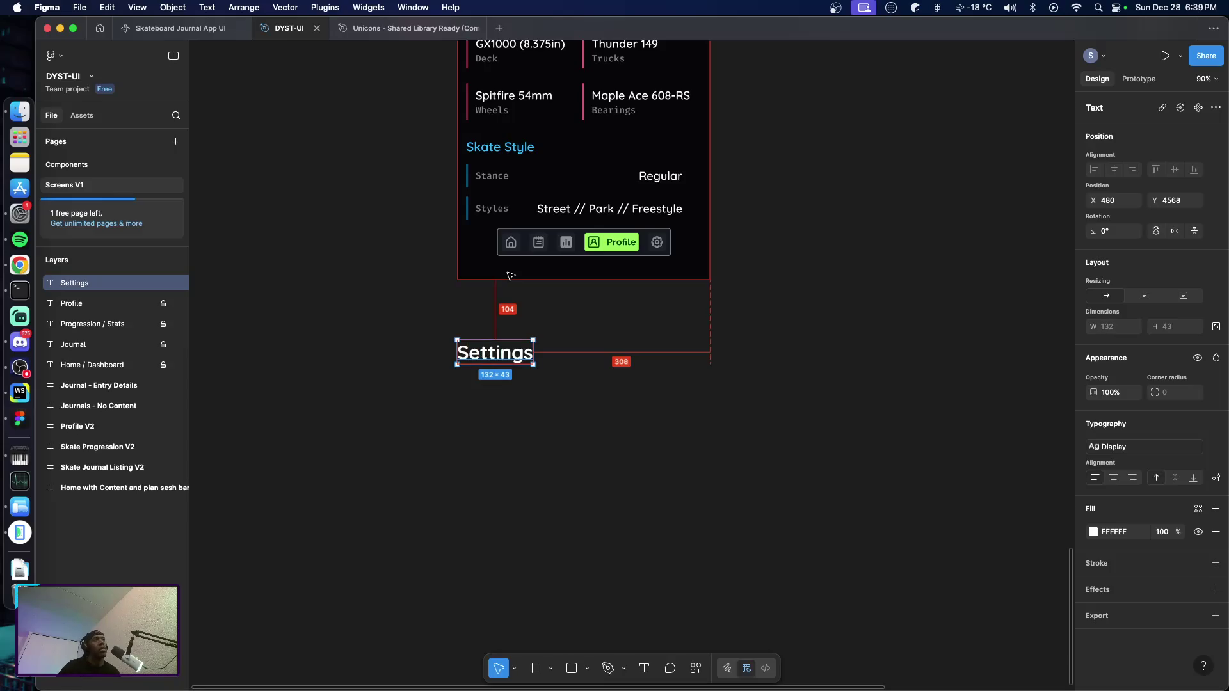
pyautogui.press('Up')
pyautogui.press('Up')
pyautogui.press('Up')
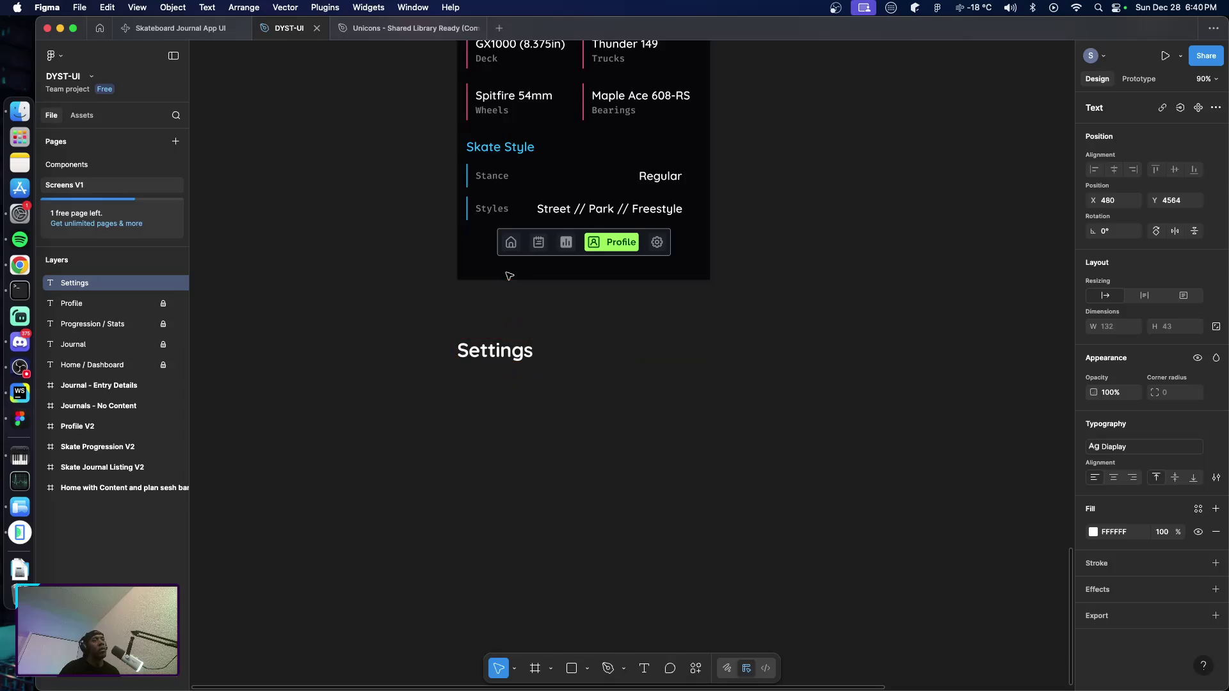
pyautogui.press('Escape')
pyautogui.scroll(5, 484, 297)
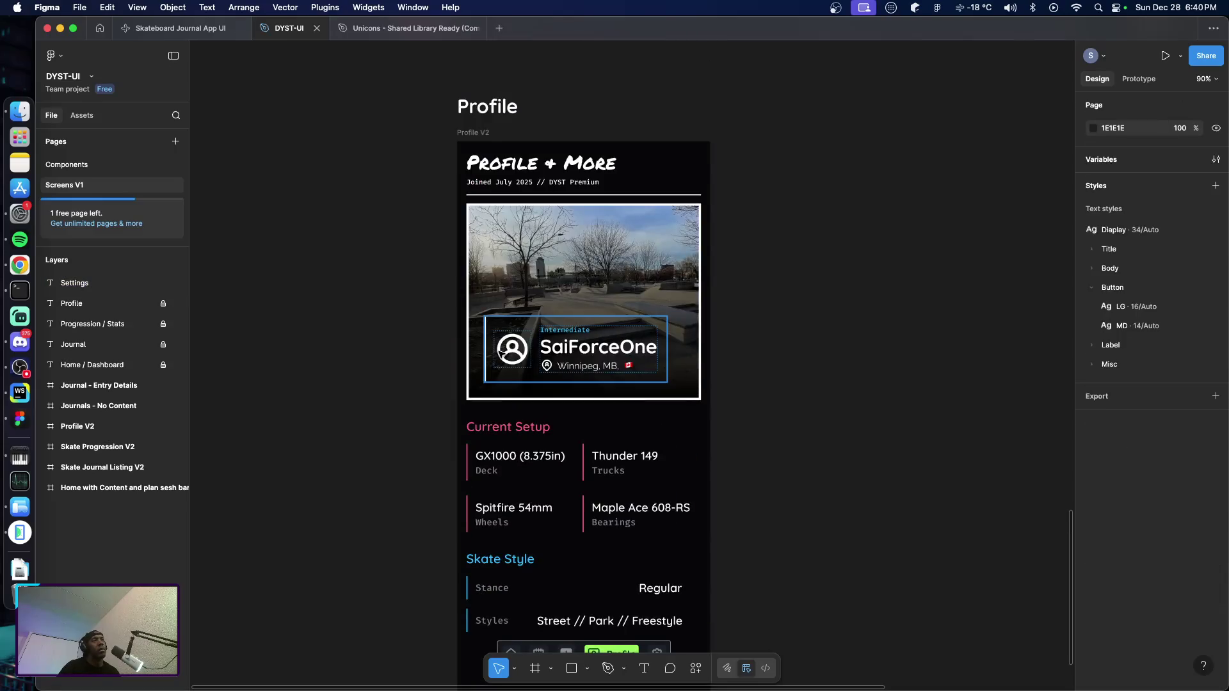
# Paste a copy of the Profile V2 screen beneath the Settings heading and select its inner content
pyautogui.click(483, 135)
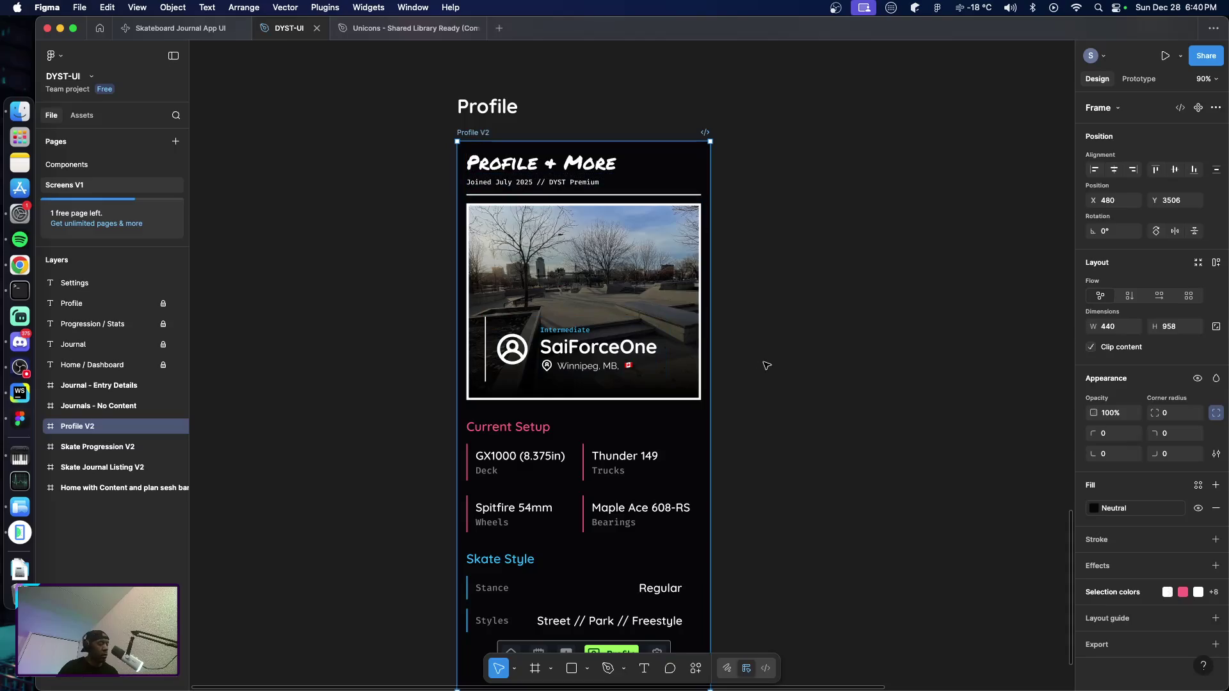
pyautogui.scroll(-5, 769, 384)
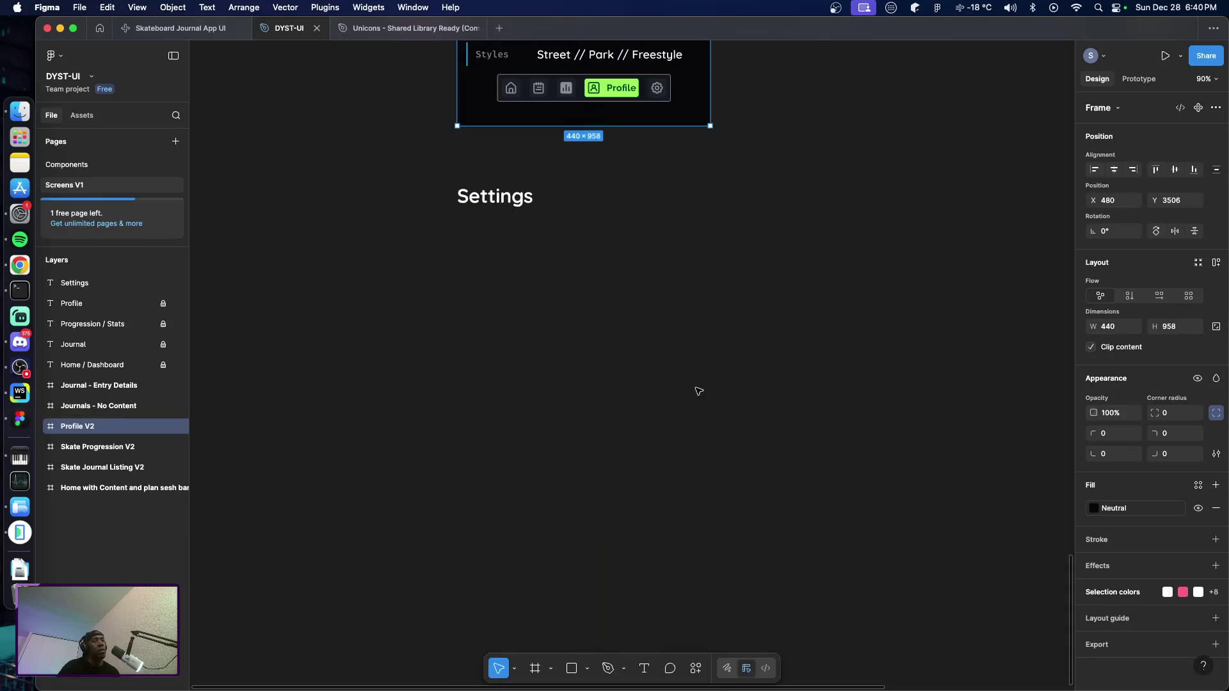
pyautogui.click(488, 207)
pyautogui.click(486, 272)
pyautogui.rightClick(471, 254)
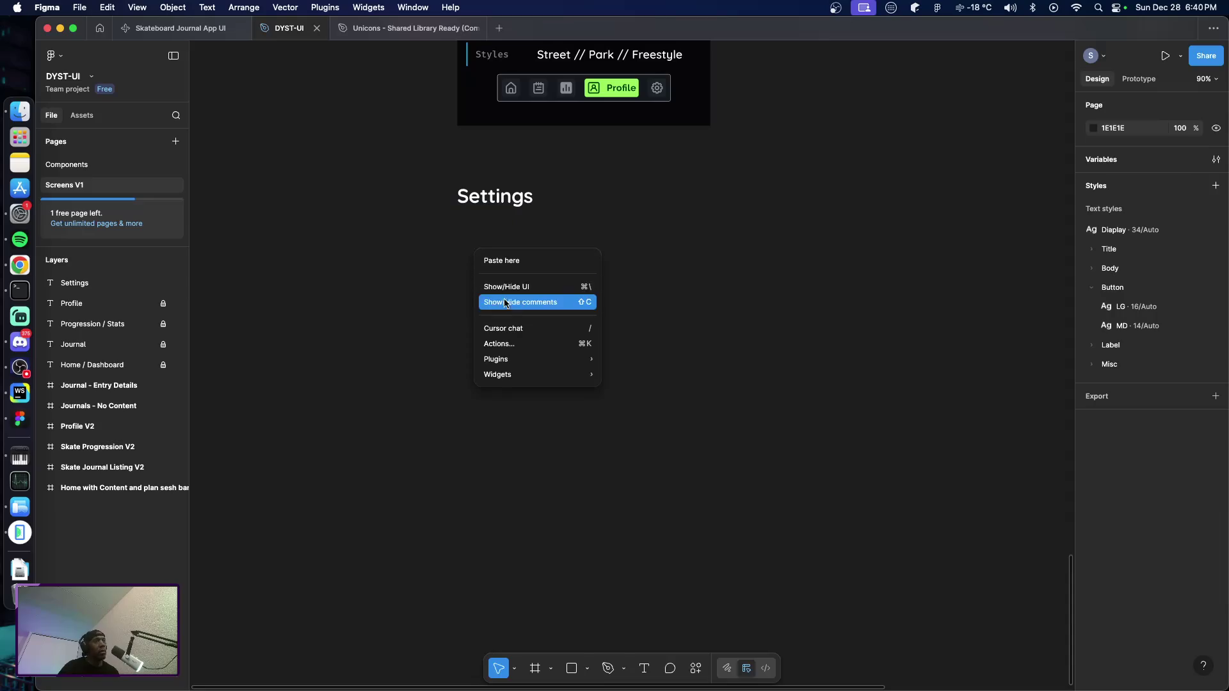
pyautogui.click(535, 261)
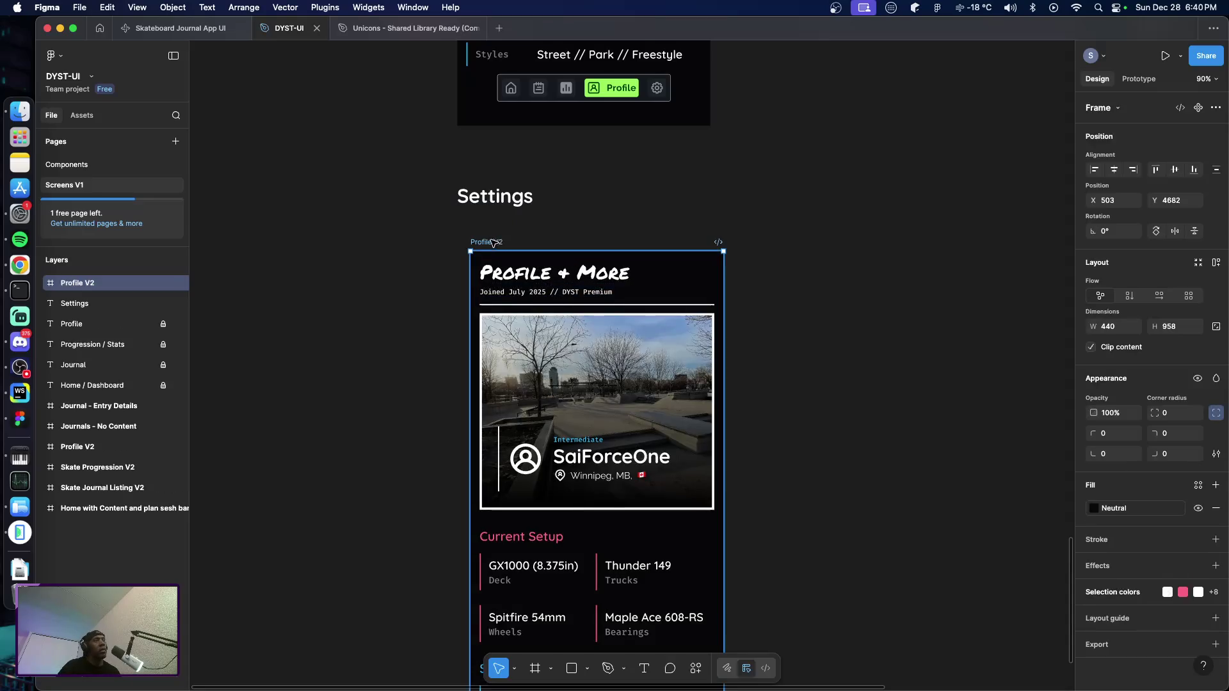
pyautogui.moveTo(491, 242); pyautogui.dragTo(483, 237)
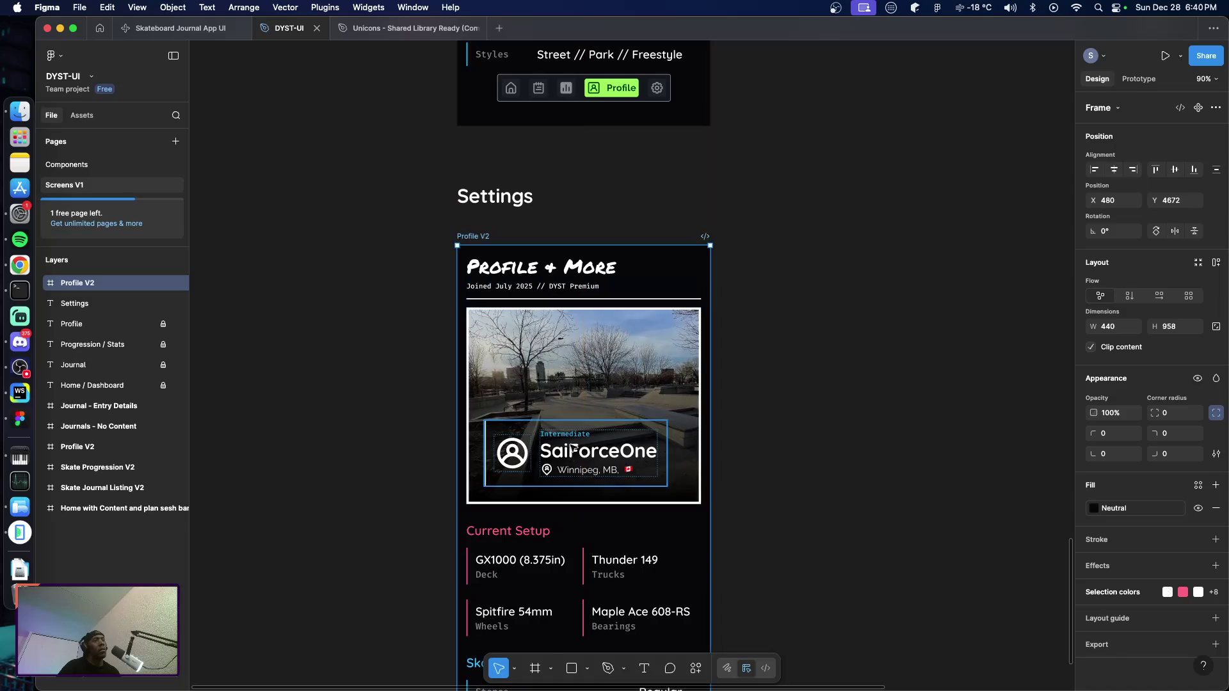
pyautogui.click(605, 391)
pyautogui.moveTo(377, 324); pyautogui.dragTo(776, 519)
pyautogui.scroll(-5, 776, 552)
# Delete the copied screen's content and switch its StandardNav bar to Variant6, highlighting Settings
pyautogui.press('Delete')
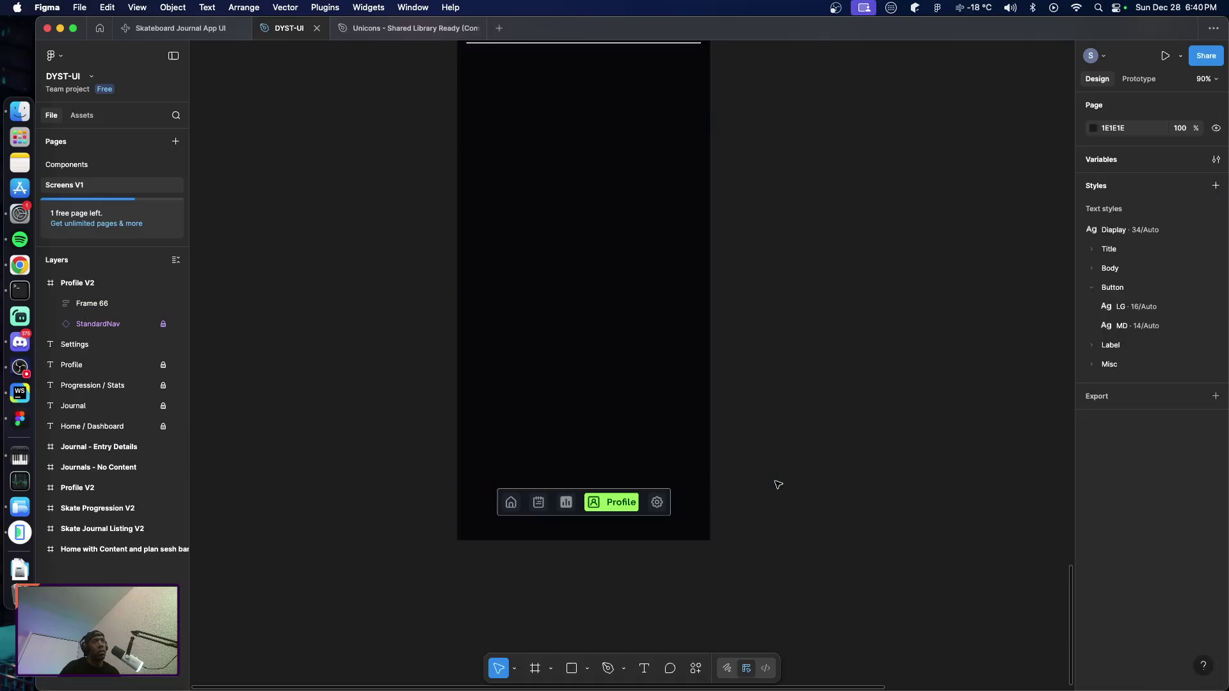
pyautogui.rightClick(585, 512)
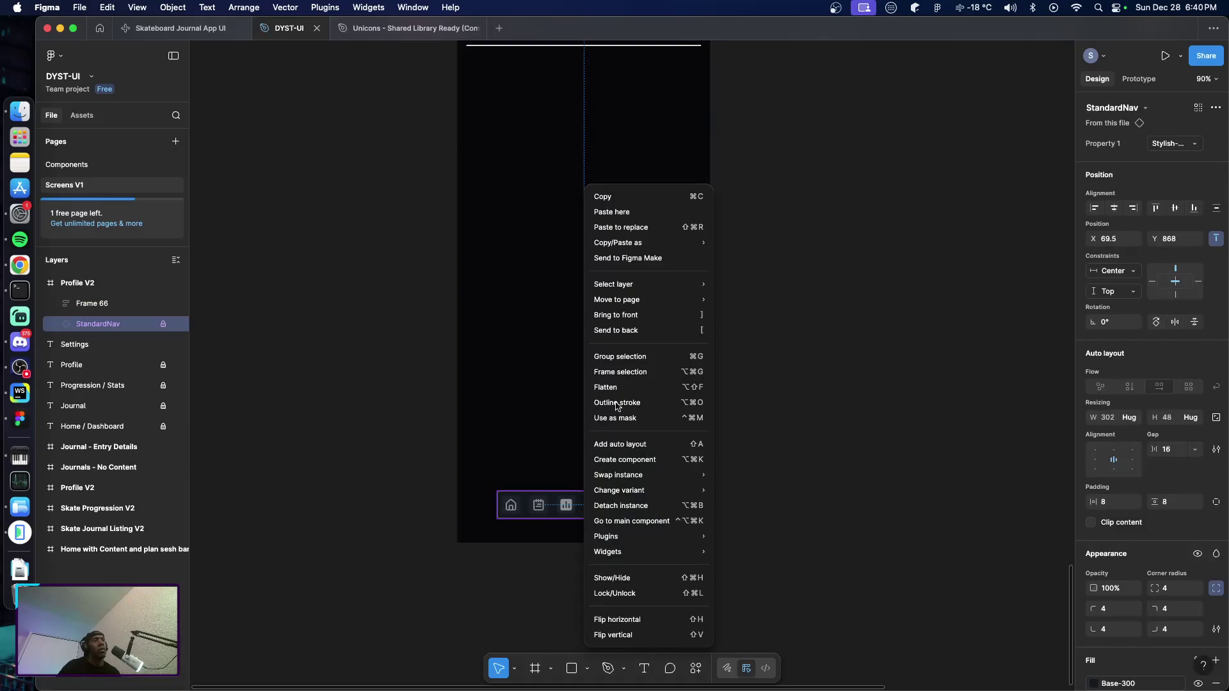
pyautogui.click(1194, 143)
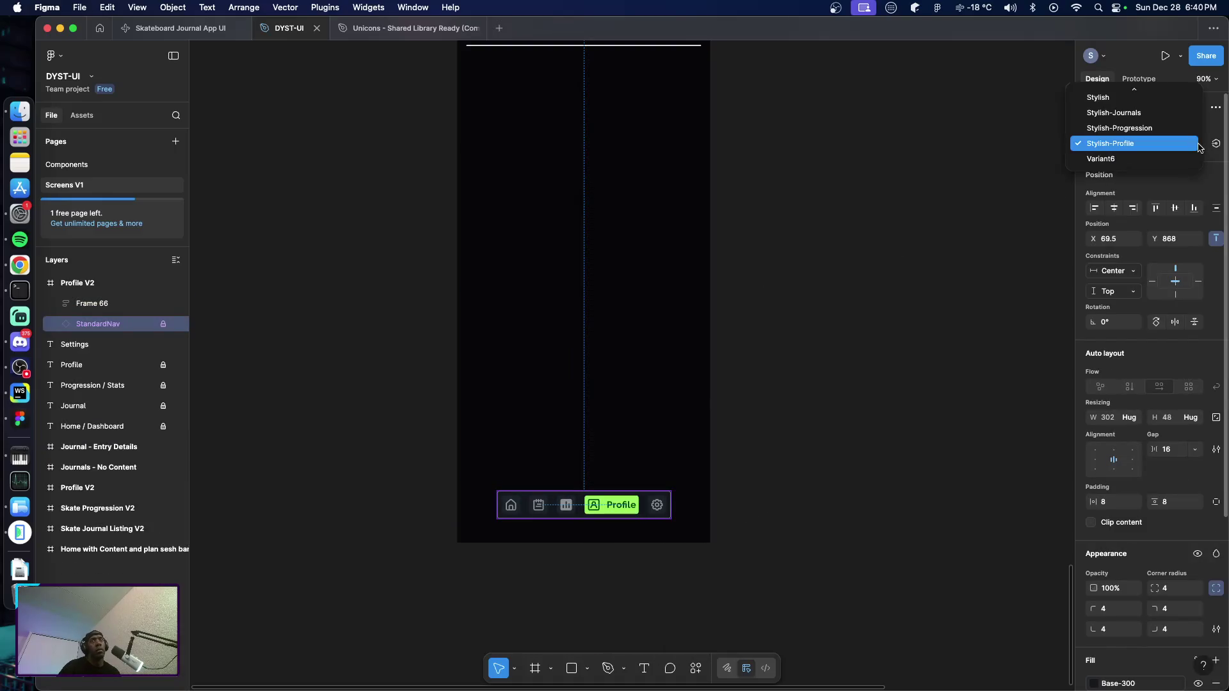
pyautogui.click(1164, 155)
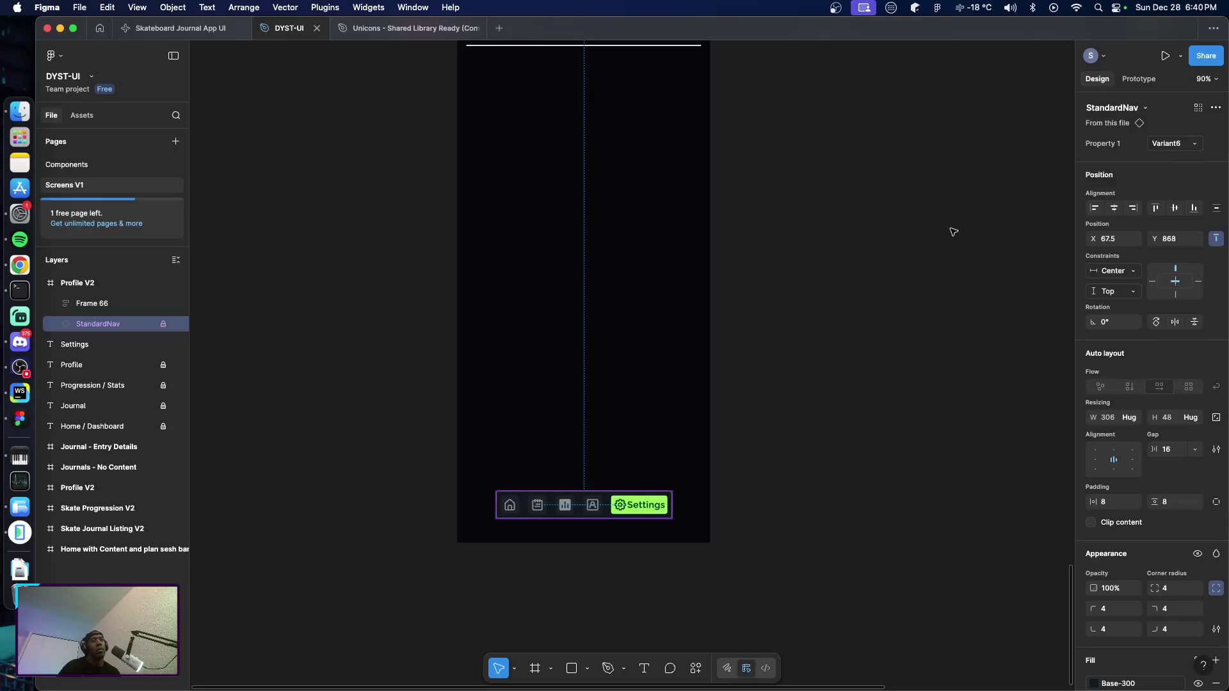
pyautogui.click(928, 278)
pyautogui.scroll(3, 765, 351)
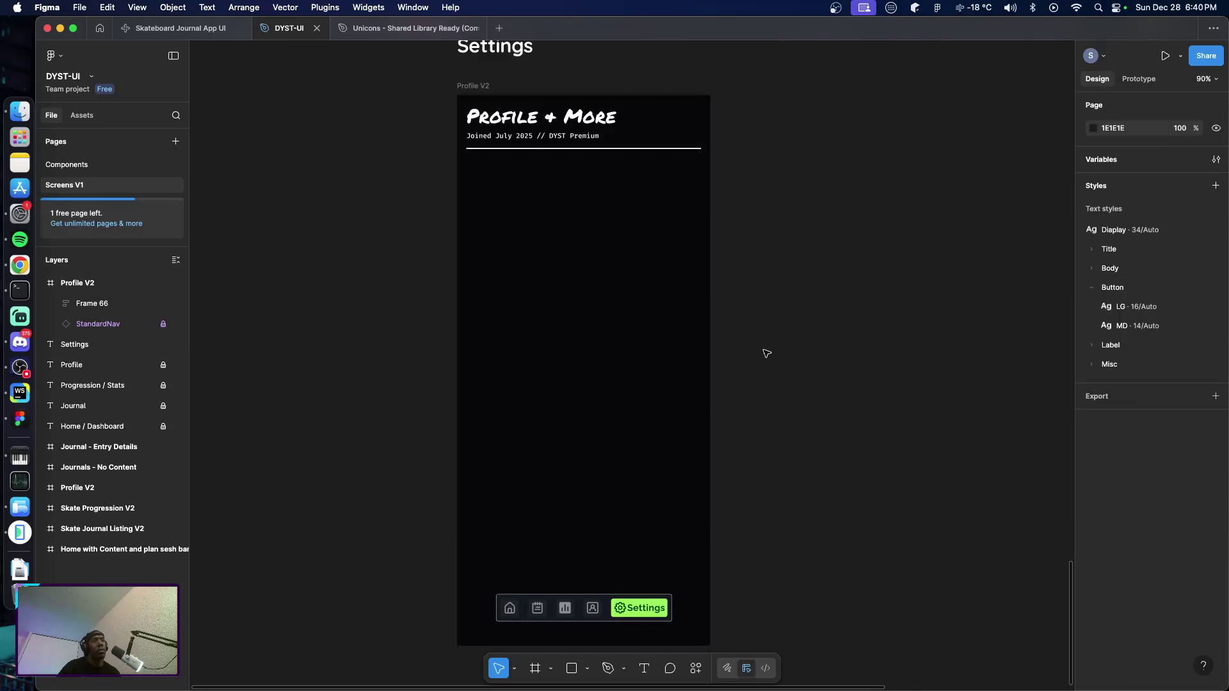
pyautogui.scroll(3, 765, 352)
# Trim "& More" from the original screen's heading so it reads Profile
pyautogui.click(557, 218)
pyautogui.click(557, 216)
pyautogui.scroll(5, 622, 235)
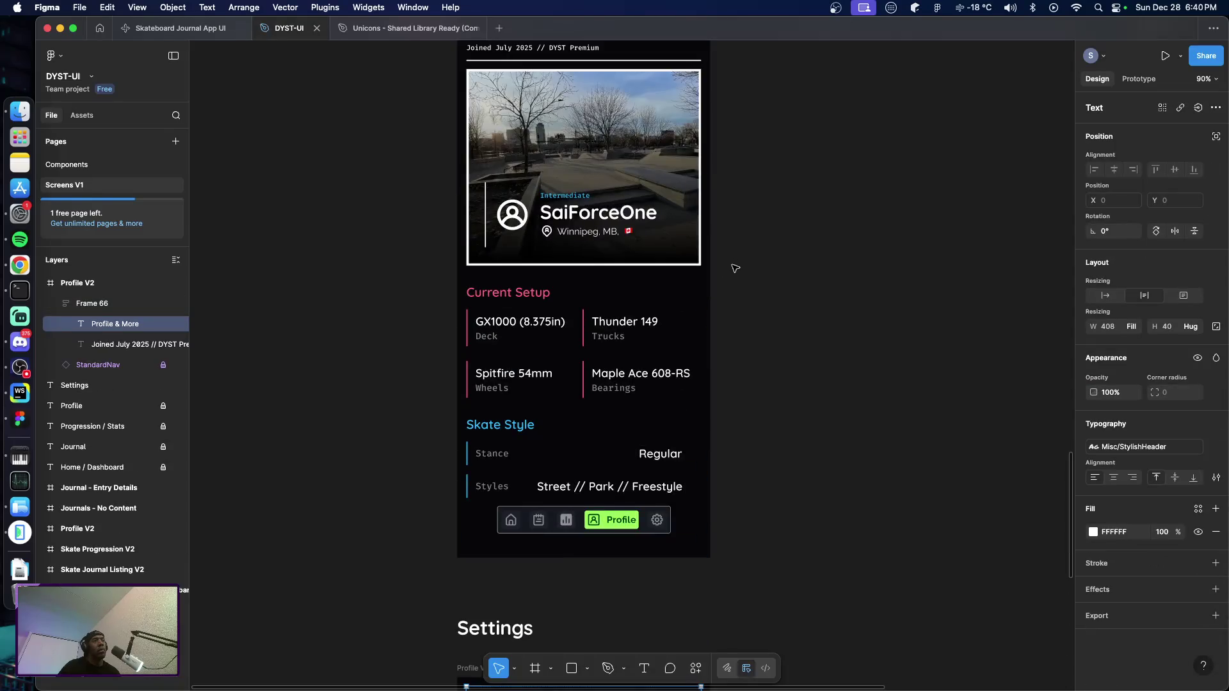
pyautogui.scroll(5, 736, 266)
pyautogui.click(577, 363)
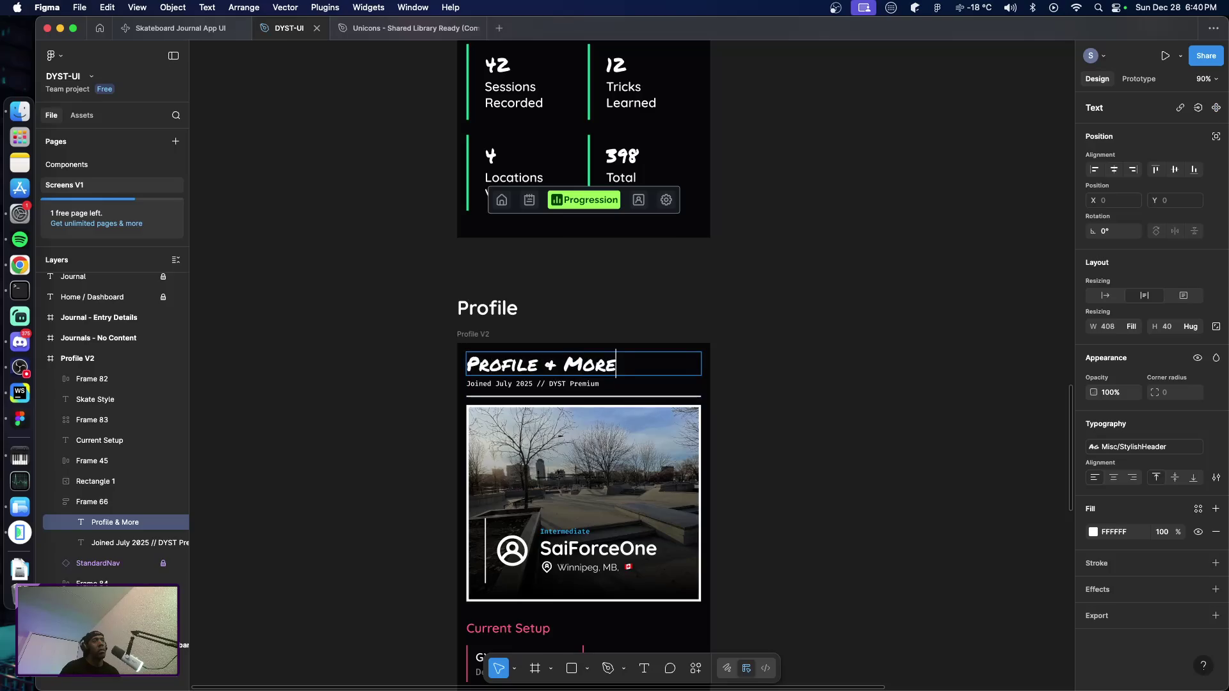
pyautogui.moveTo(616, 364)
pyautogui.mouseDown()
pyautogui.moveTo(490, 363)
pyautogui.moveTo(538, 364)
pyautogui.mouseUp()
pyautogui.press('BackSpace')
pyautogui.press('Escape')
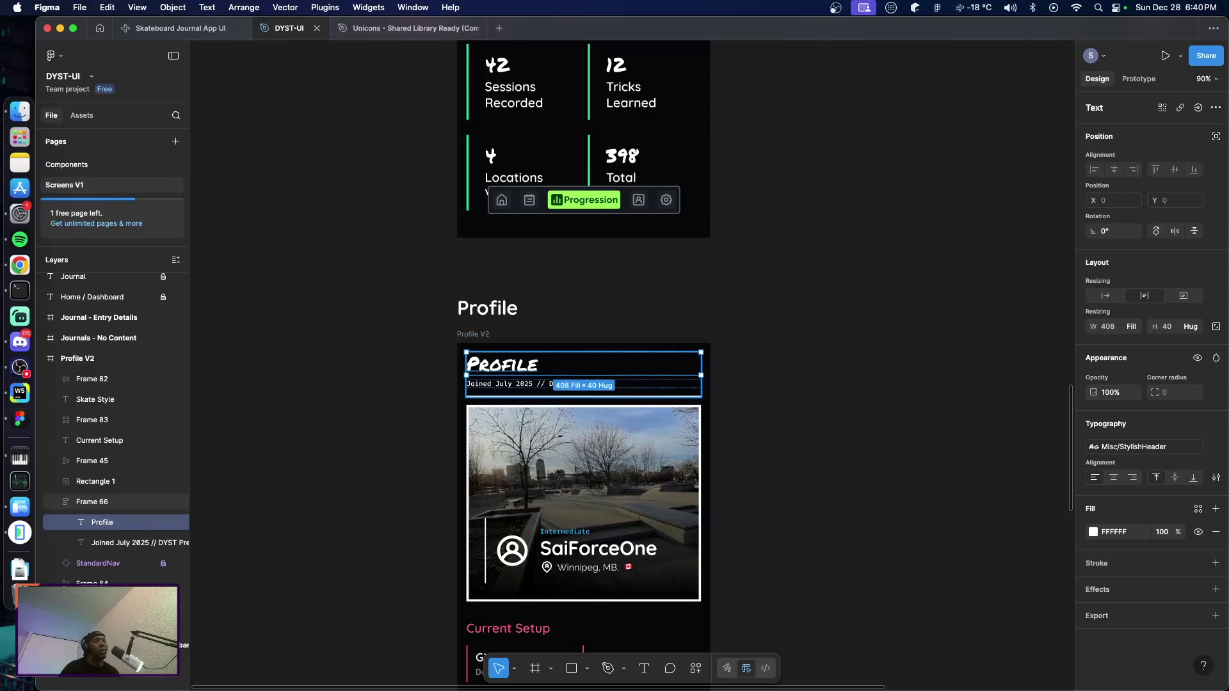
pyautogui.scroll(-5, 620, 391)
pyautogui.scroll(-5, 621, 390)
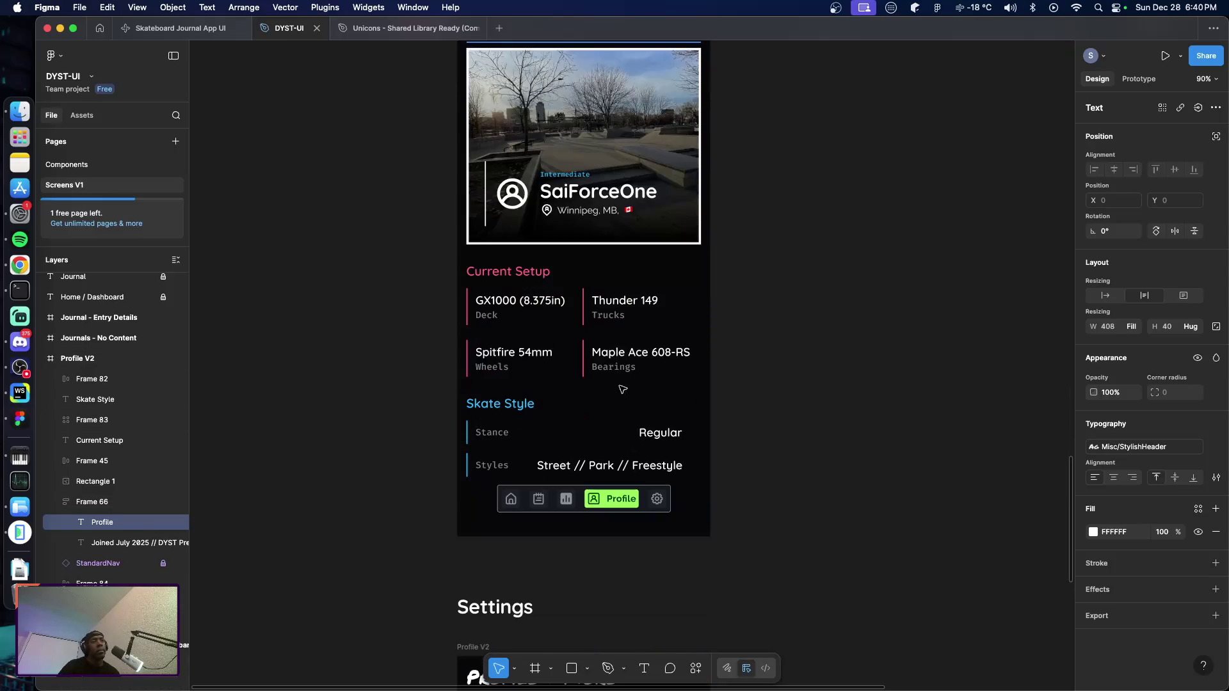
pyautogui.scroll(-3, 697, 487)
# Nudge the copied screen up toward the Settings label and retitle its heading Settings
pyautogui.press('Escape')
pyautogui.press('Escape')
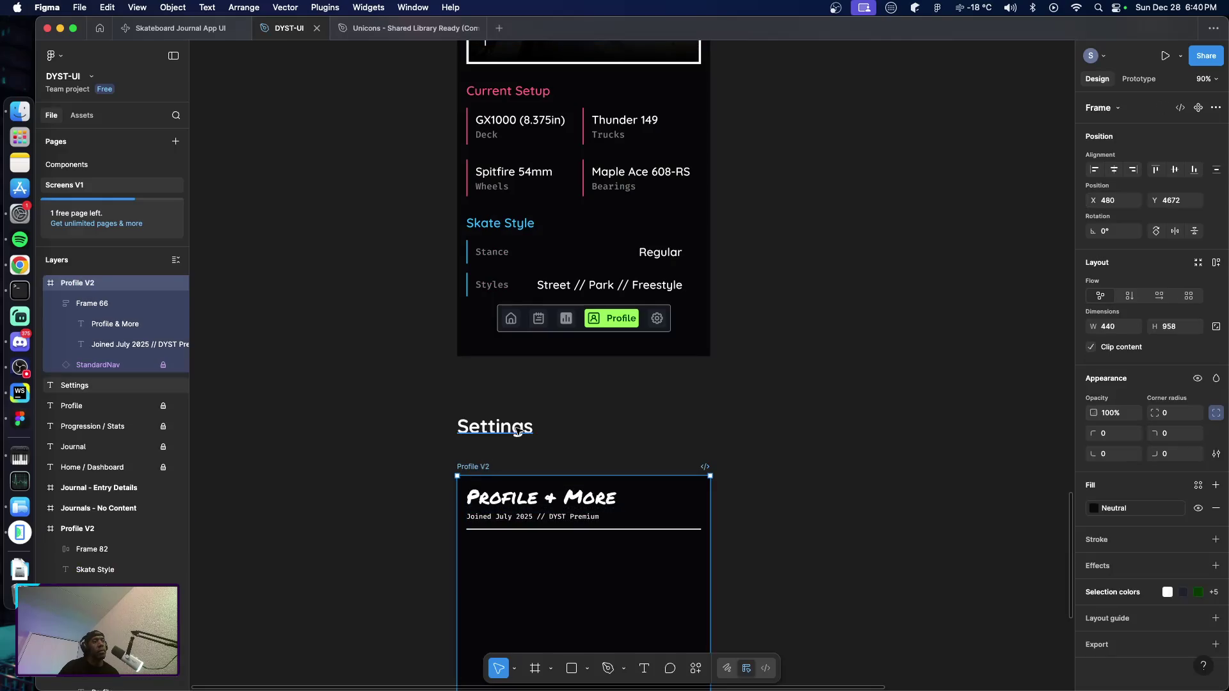
pyautogui.press('Up')
pyautogui.press('Up')
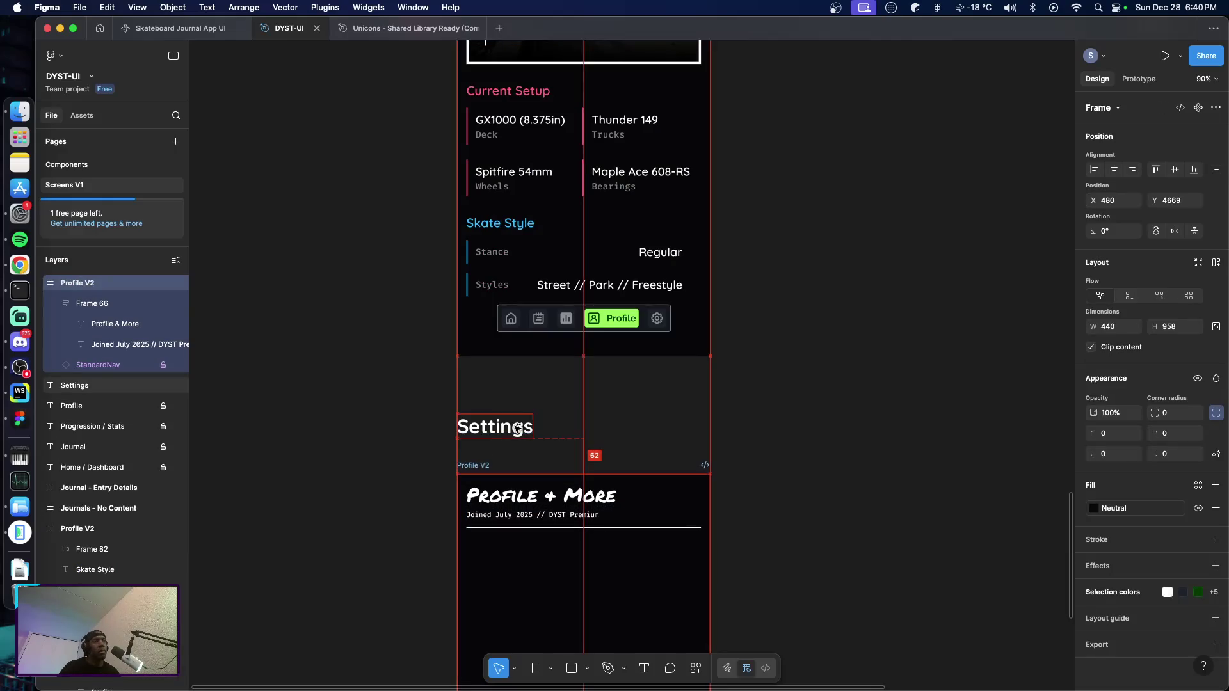
pyautogui.press('Up')
pyautogui.press('Up')
pyautogui.press('Up')
pyautogui.hotkey('shift', 'Up')
pyautogui.hotkey('shift', 'Up')
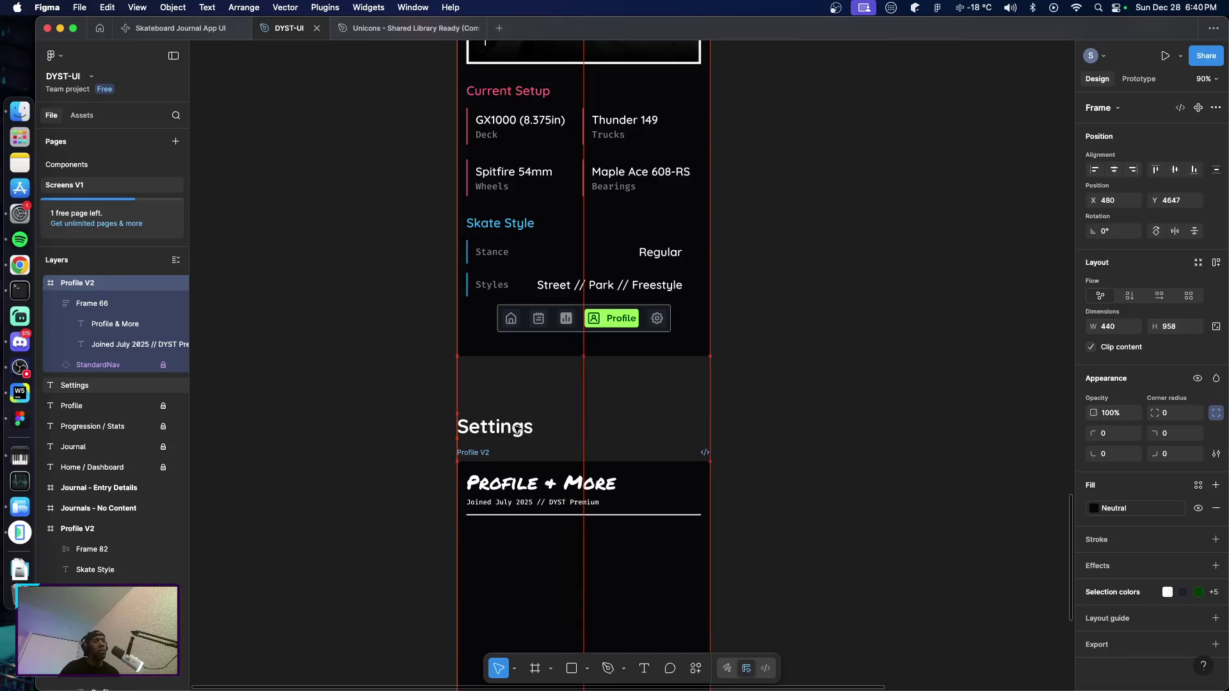
pyautogui.scroll(-3, 576, 451)
pyautogui.doubleClick(503, 305)
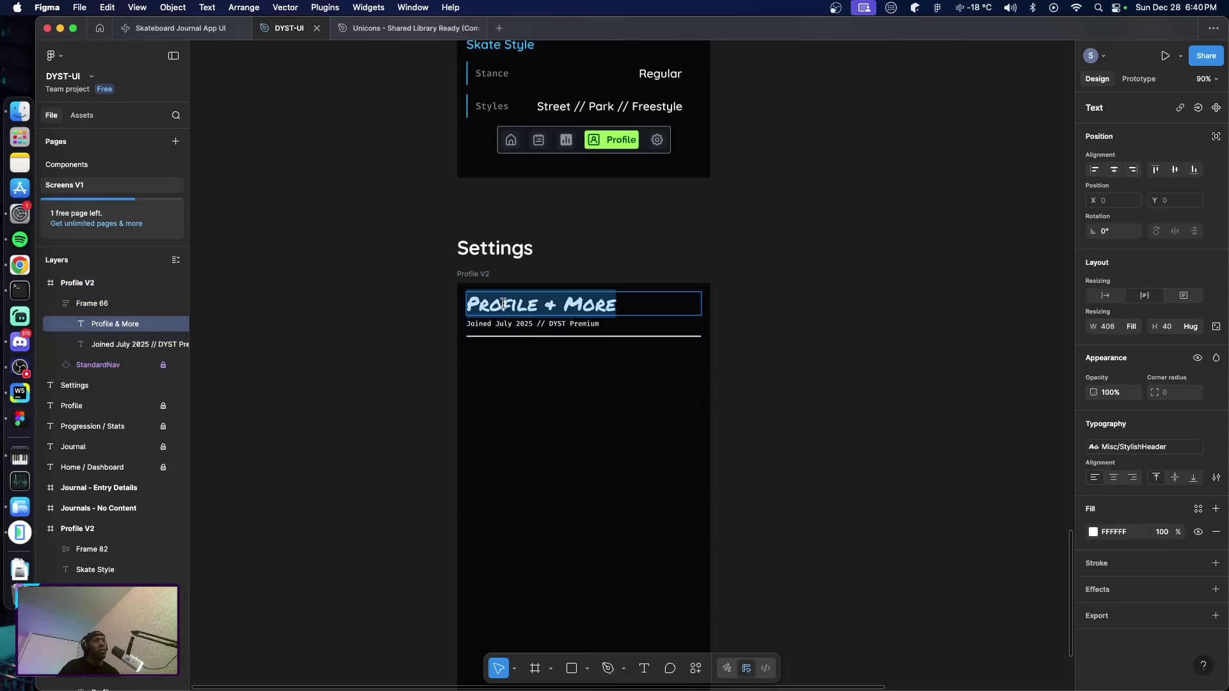
pyautogui.write('Setting')
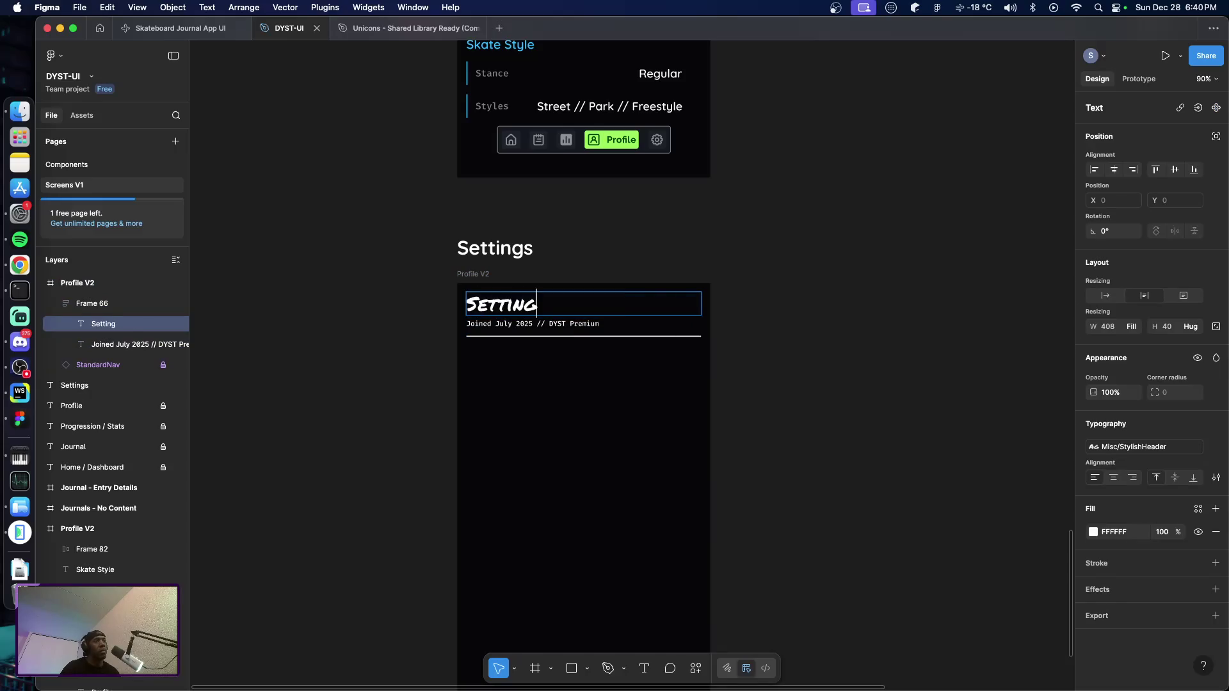
pyautogui.write('s')
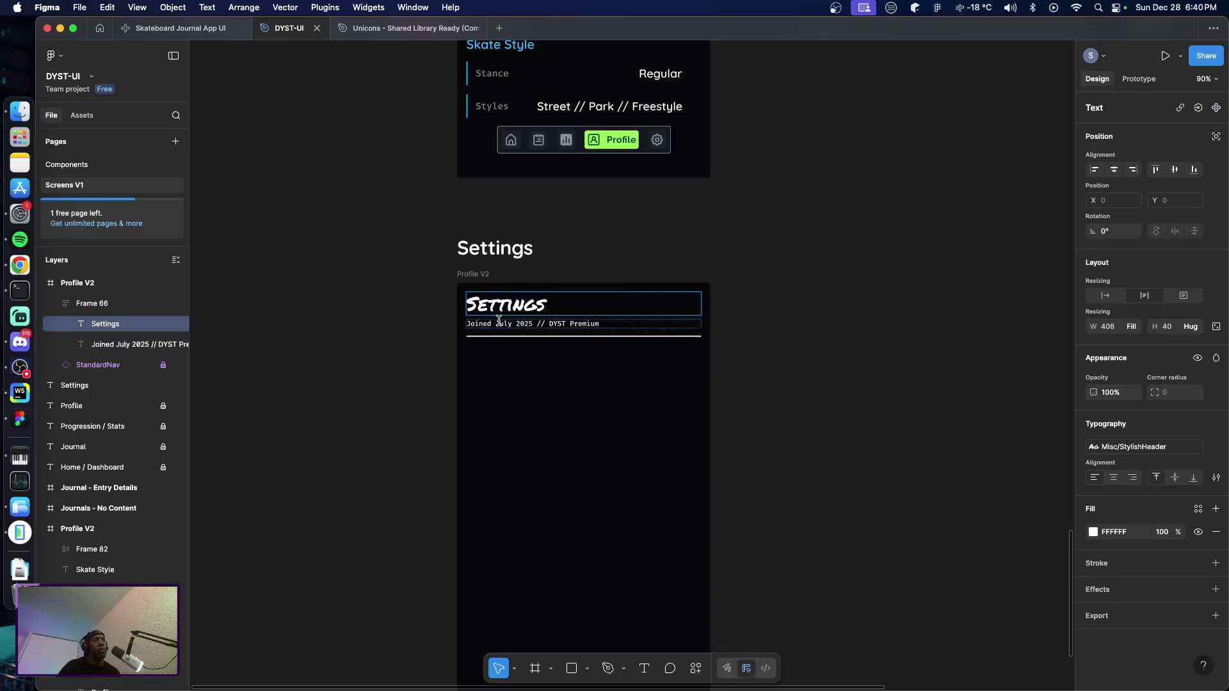
pyautogui.doubleClick(499, 323)
pyautogui.click(618, 324)
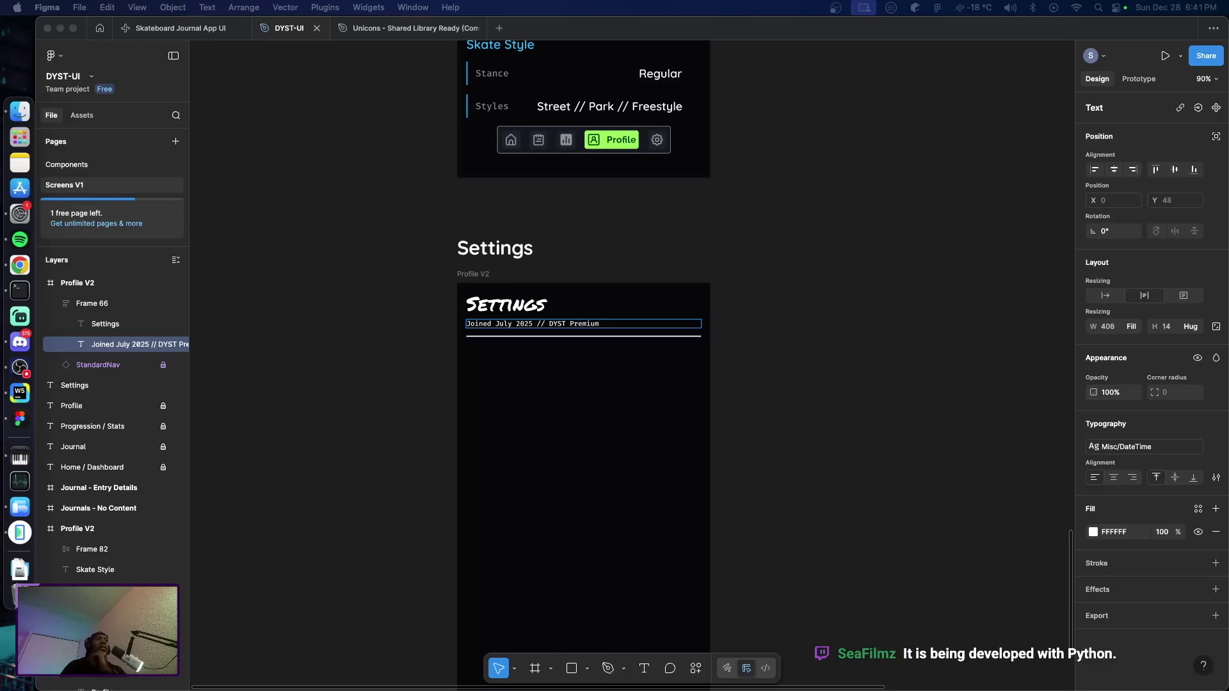
# Refocus the design window, clear the selection and switch to the Components page
pyautogui.click(816, 519)
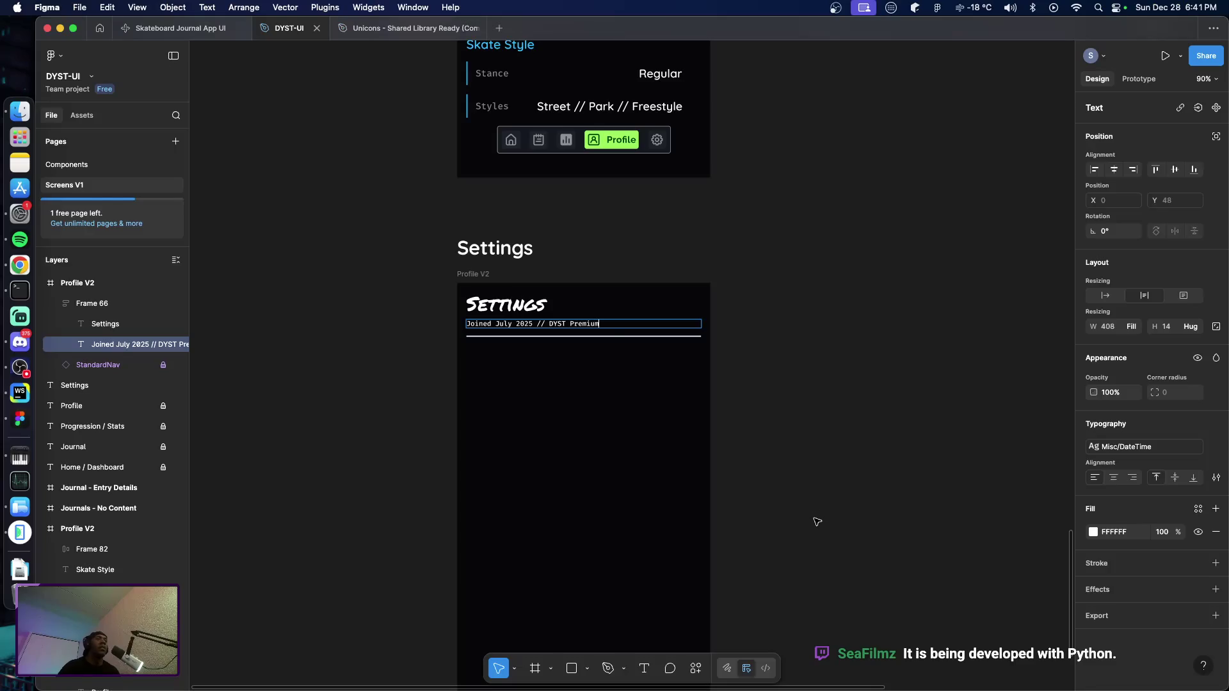
pyautogui.click(796, 466)
pyautogui.scroll(3, 796, 466)
pyautogui.scroll(3, 788, 462)
pyautogui.scroll(2, 784, 461)
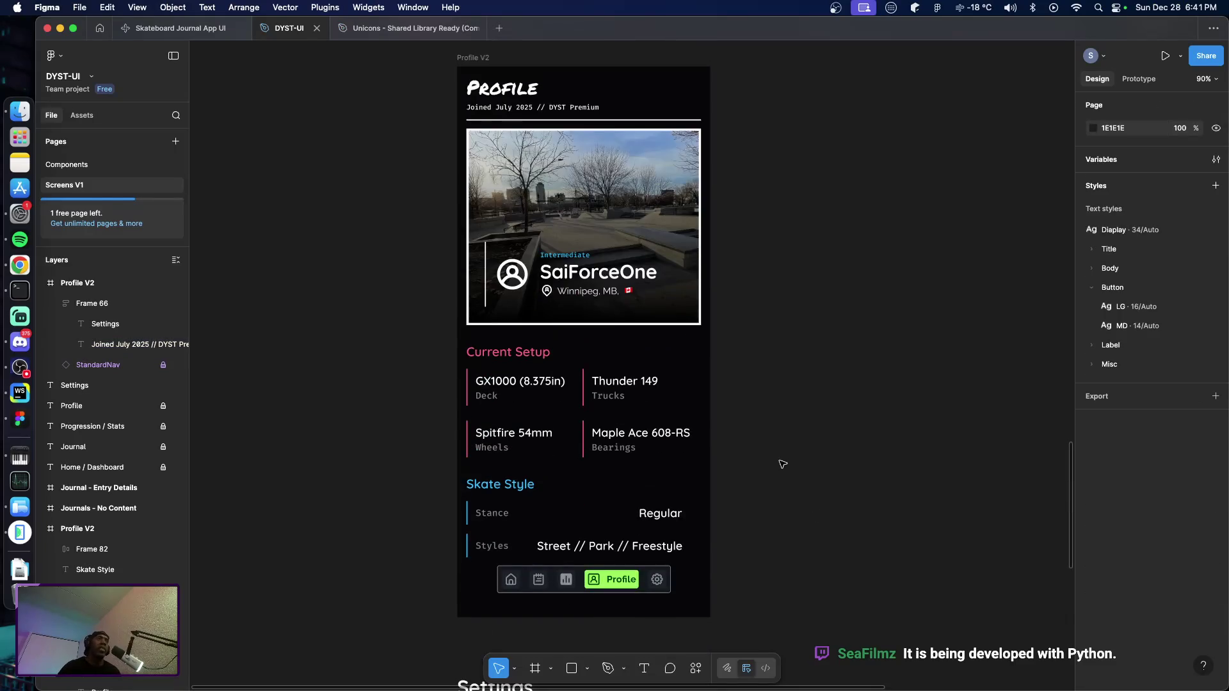
pyautogui.scroll(3, 780, 461)
pyautogui.scroll(3, 774, 461)
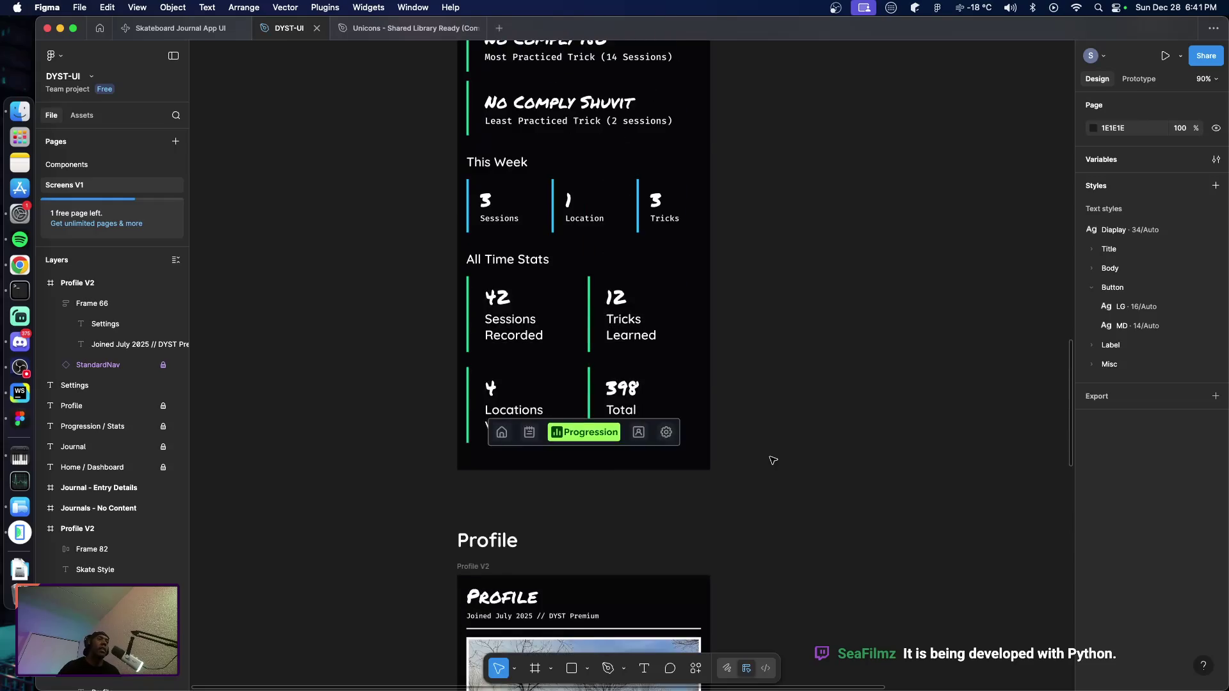
pyautogui.scroll(-4, 773, 466)
pyautogui.scroll(3, 765, 470)
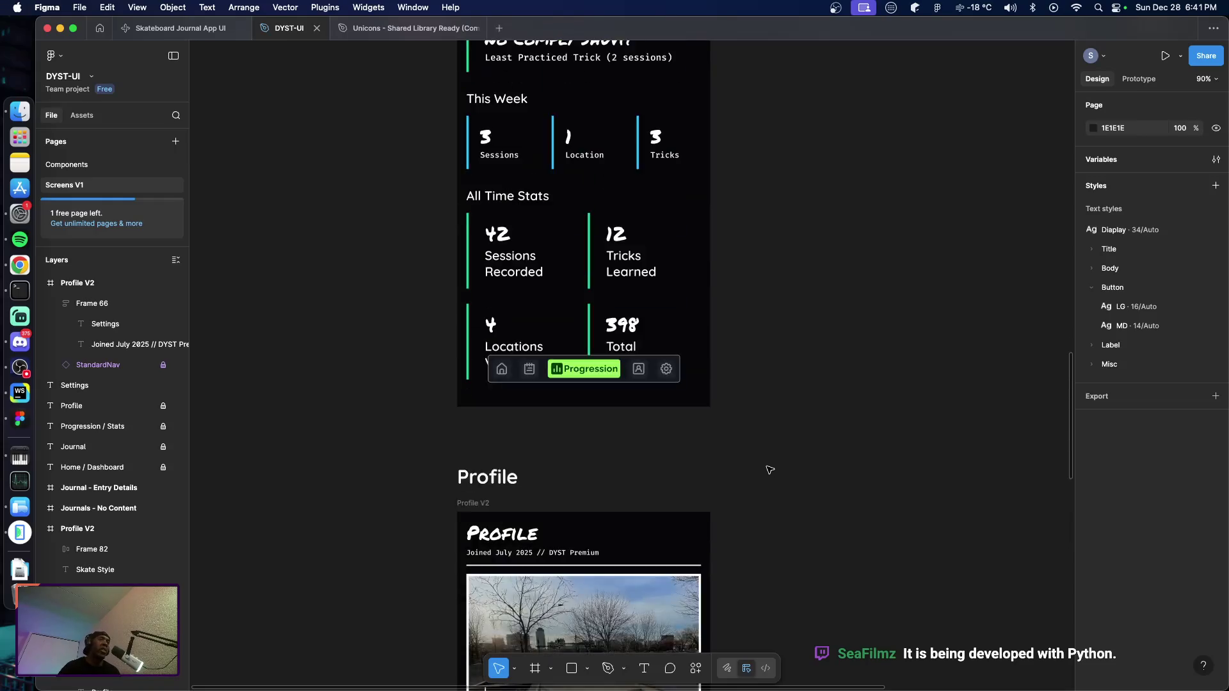
pyautogui.scroll(3, 768, 469)
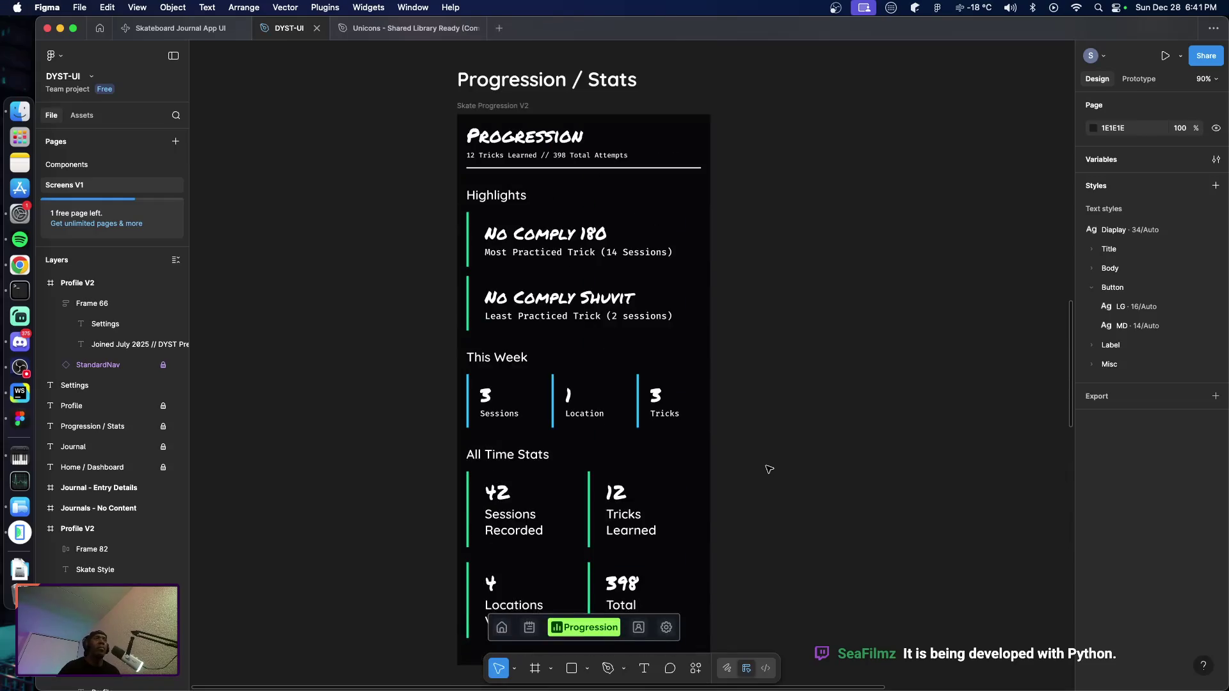
pyautogui.click(94, 168)
pyautogui.scroll(-3, 519, 361)
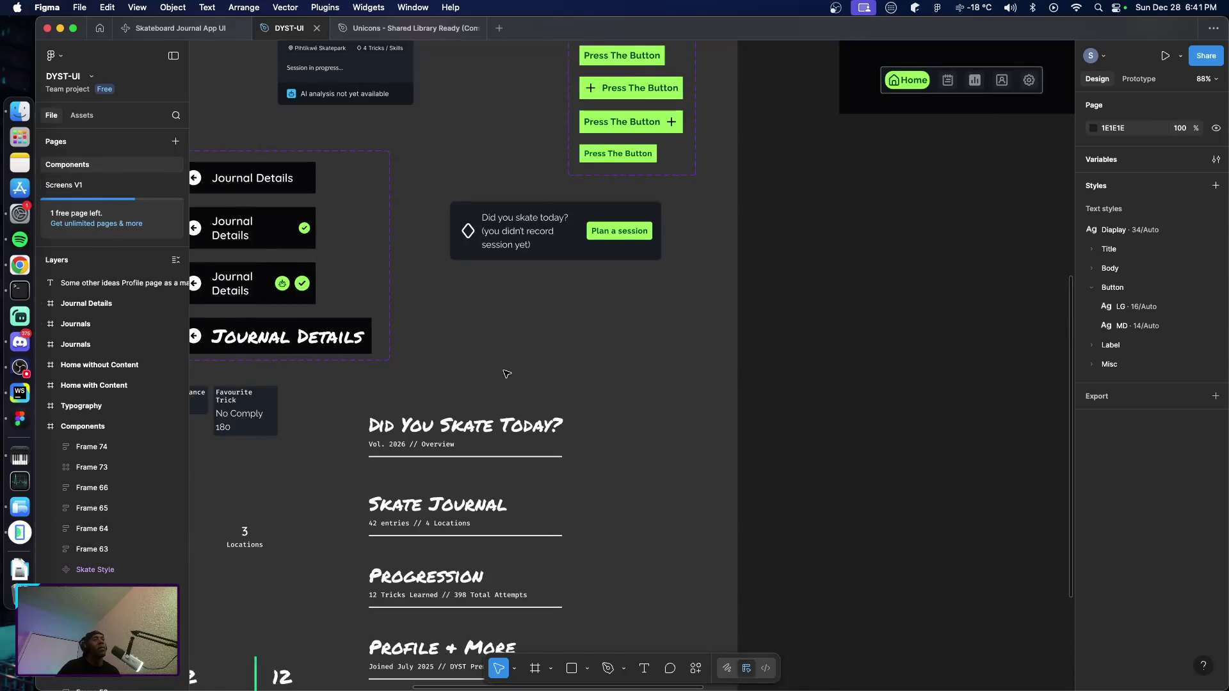
pyautogui.scroll(-3, 505, 373)
pyautogui.scroll(-2, 506, 386)
pyautogui.hscroll(3, 480, 461)
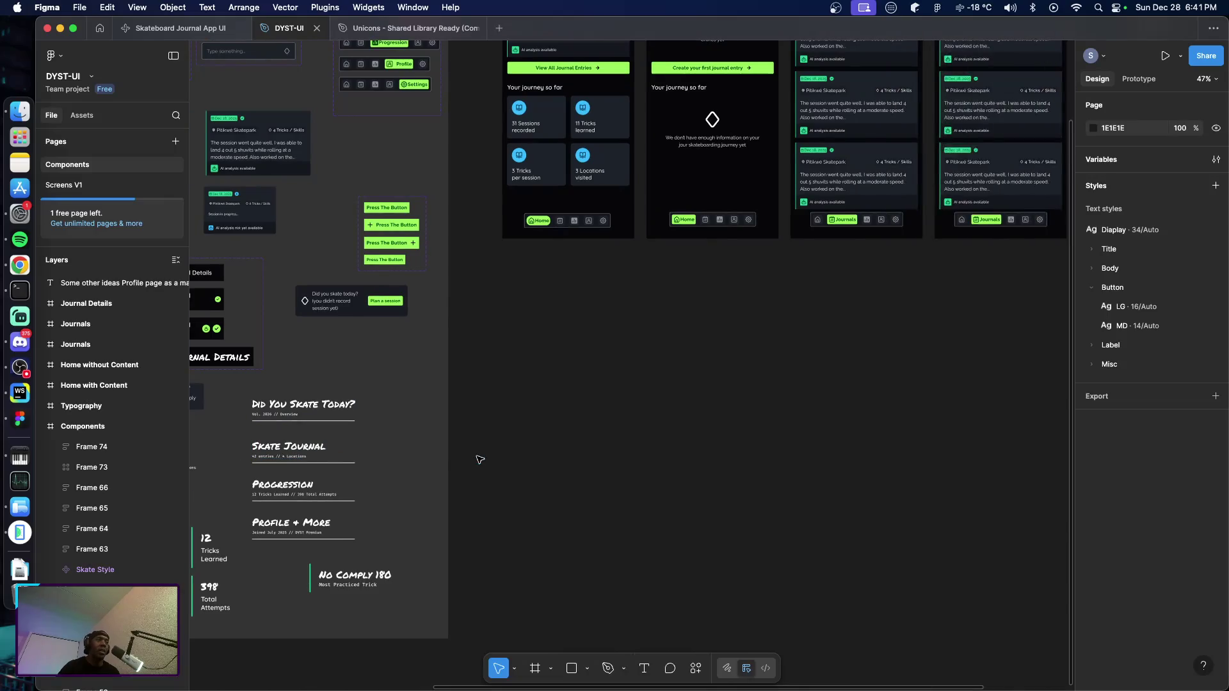
pyautogui.hscroll(-5, 477, 462)
pyautogui.scroll(5, 477, 462)
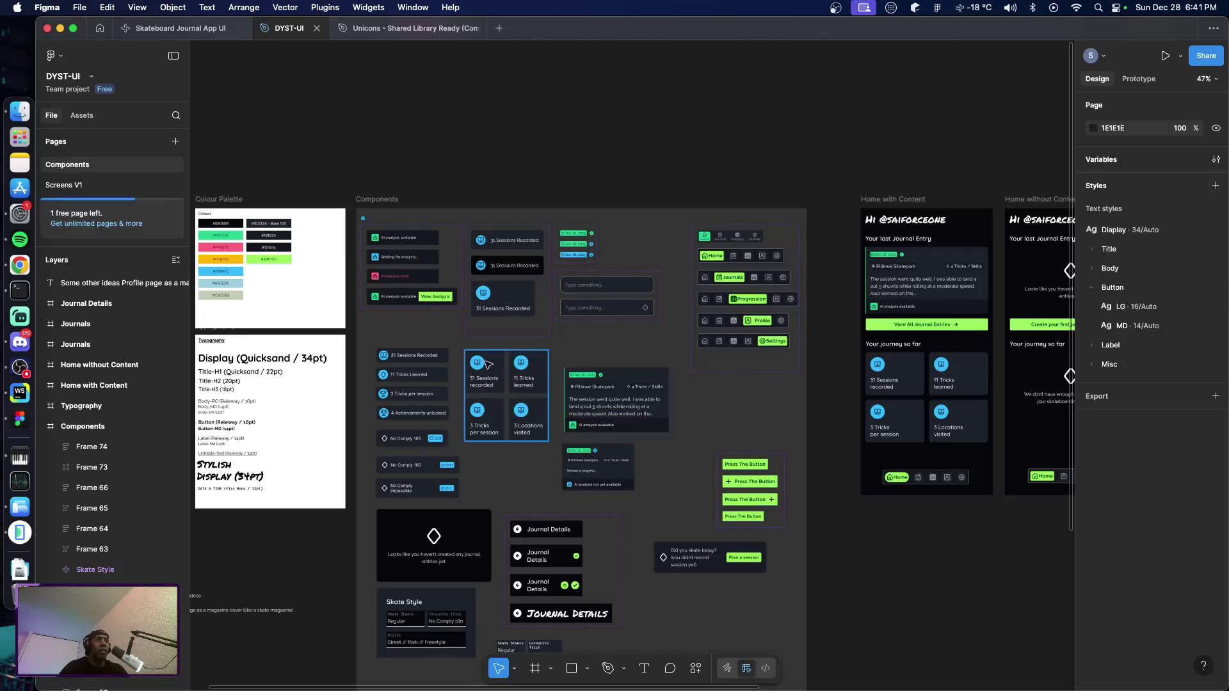
# Delete the 2×2 stats grid (Frame 36) and move the JournalEntryCard into its former spot
pyautogui.click(508, 388)
pyautogui.scroll(-4, 505, 386)
pyautogui.scroll(-1, 504, 386)
pyautogui.scroll(-2, 500, 385)
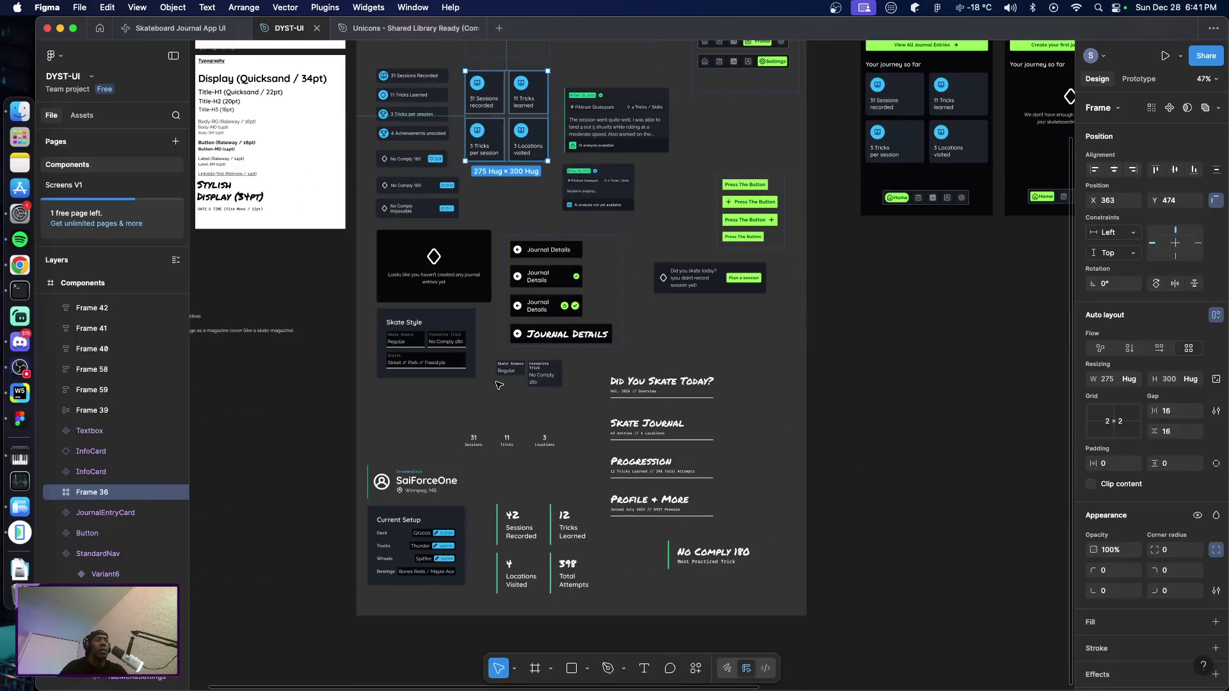
pyautogui.scroll(3, 524, 298)
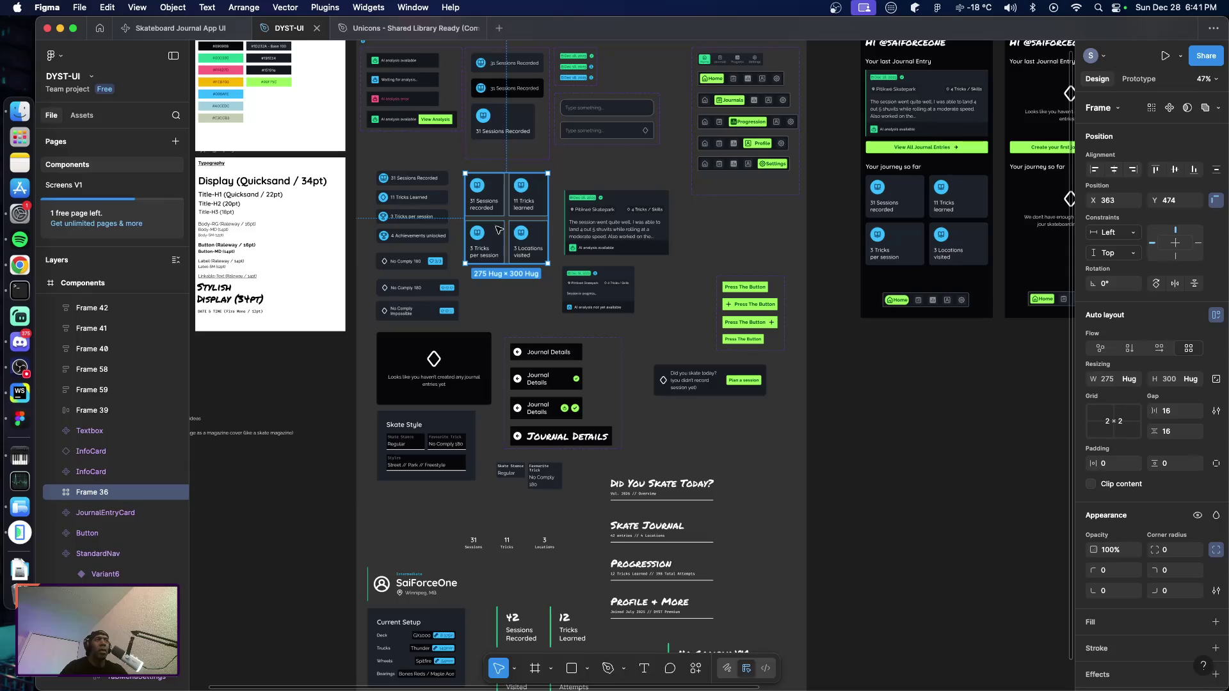
pyautogui.press('Delete')
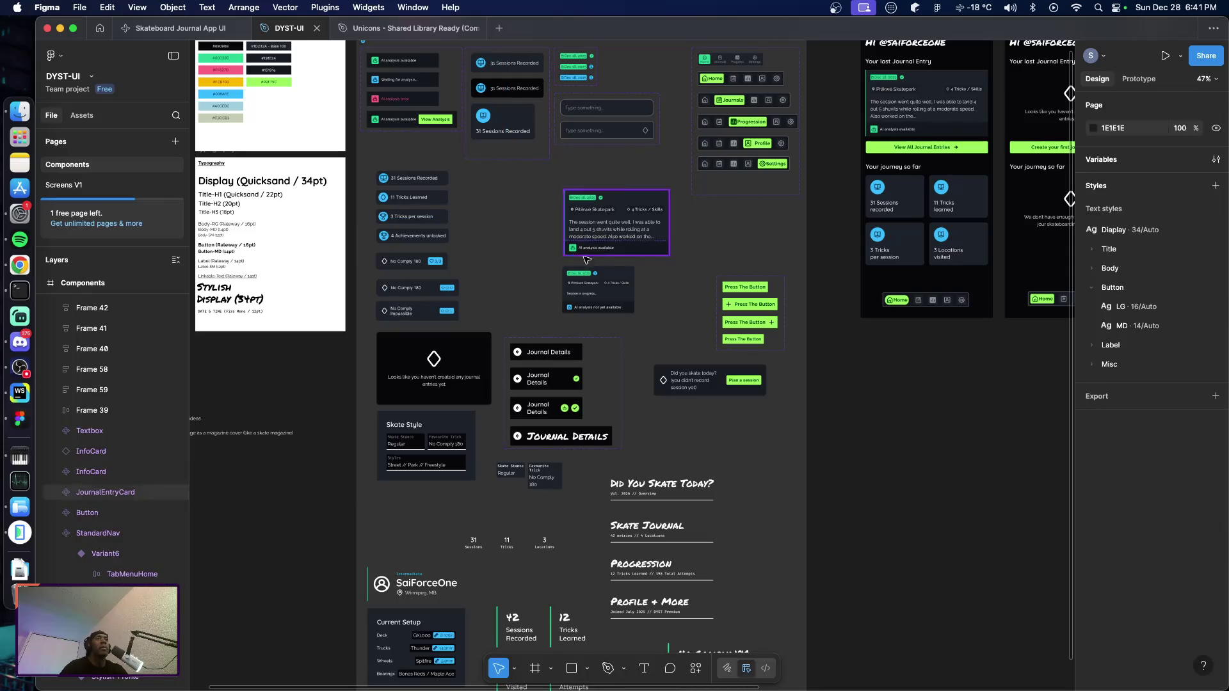
pyautogui.moveTo(613, 223); pyautogui.dragTo(512, 206)
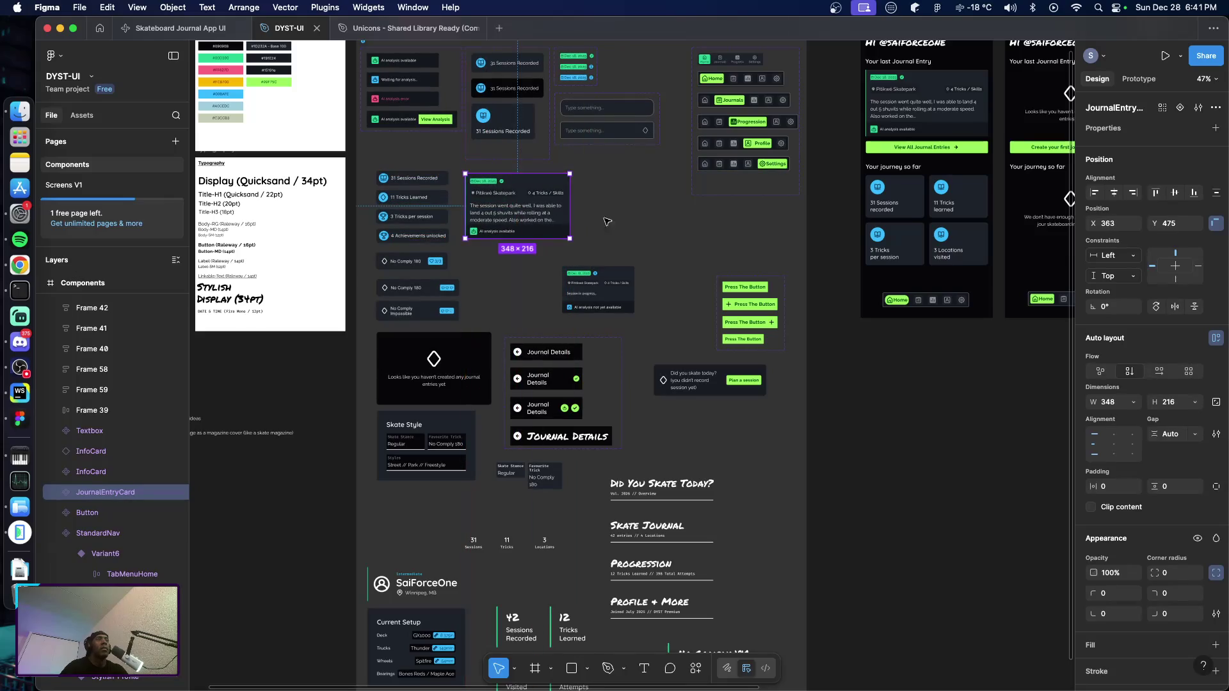
pyautogui.click(647, 226)
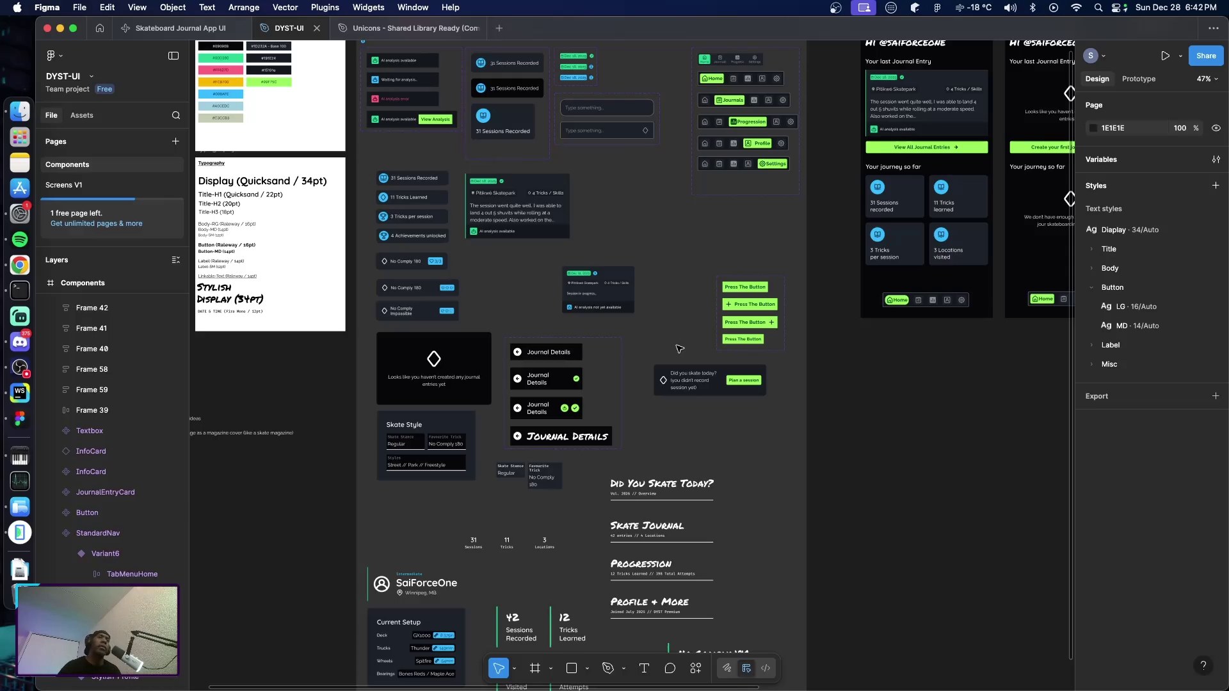
pyautogui.hscroll(-3, 675, 338)
pyautogui.hscroll(2, 675, 339)
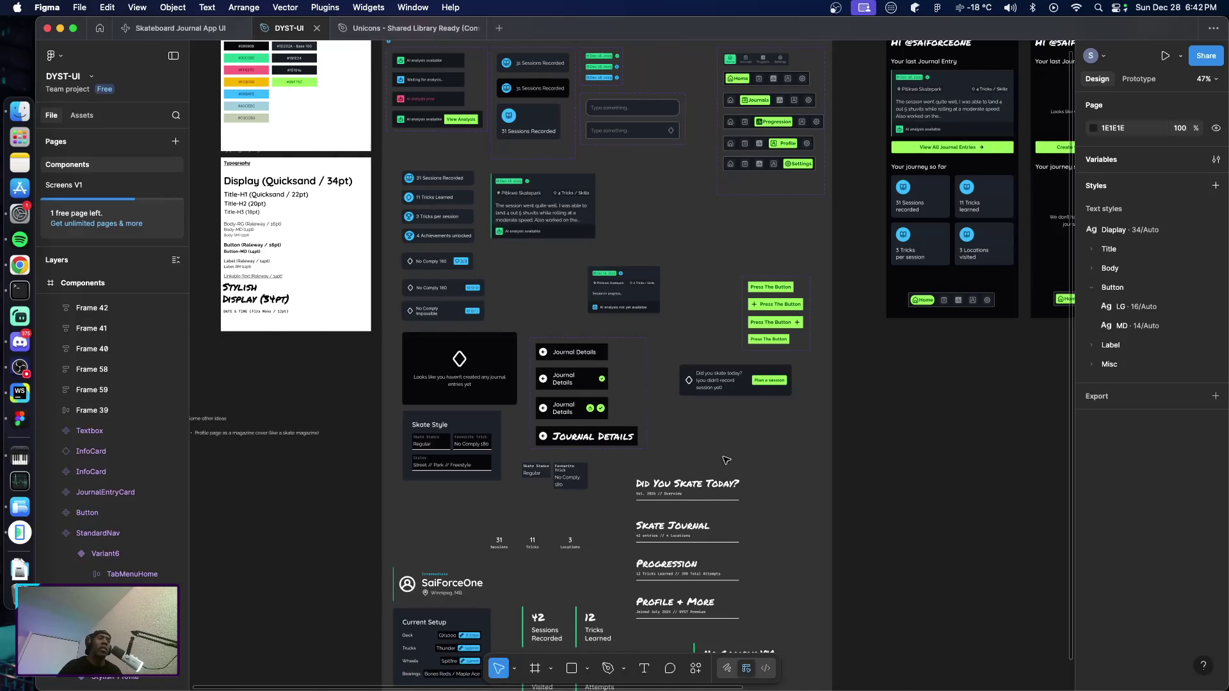
pyautogui.scroll(-5, 723, 491)
pyautogui.scroll(4, 480, 384)
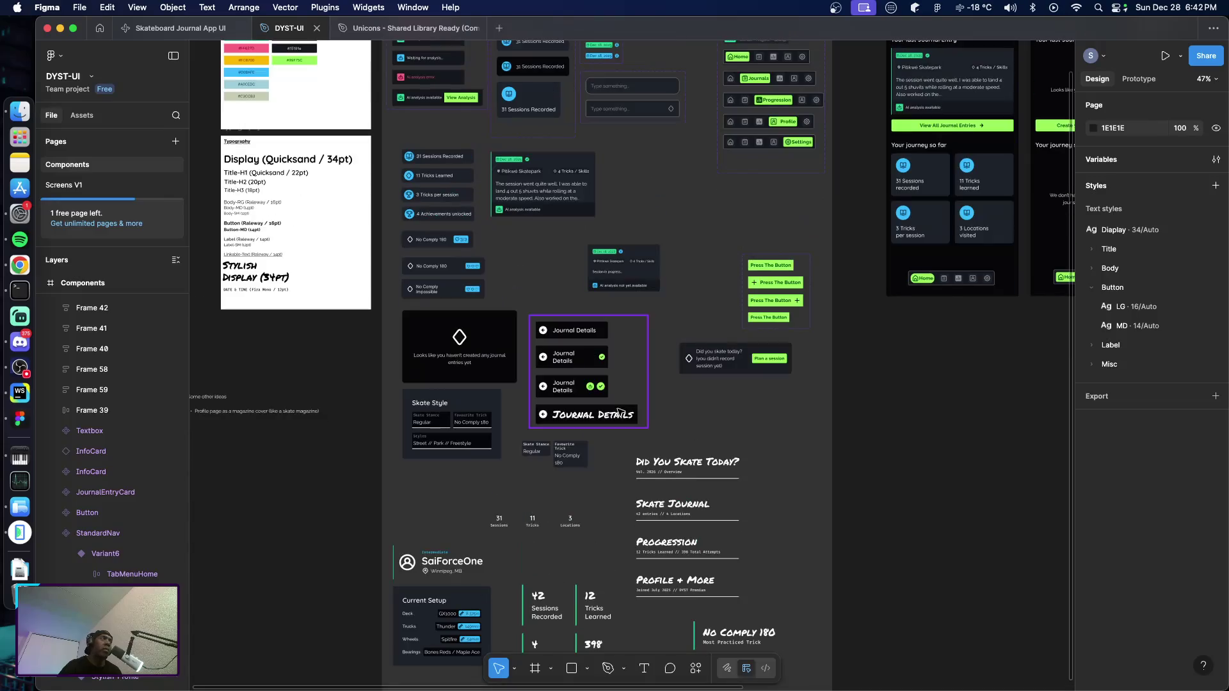
pyautogui.scroll(2, 315, 230)
pyautogui.scroll(3, 315, 230)
pyautogui.scroll(3, 315, 233)
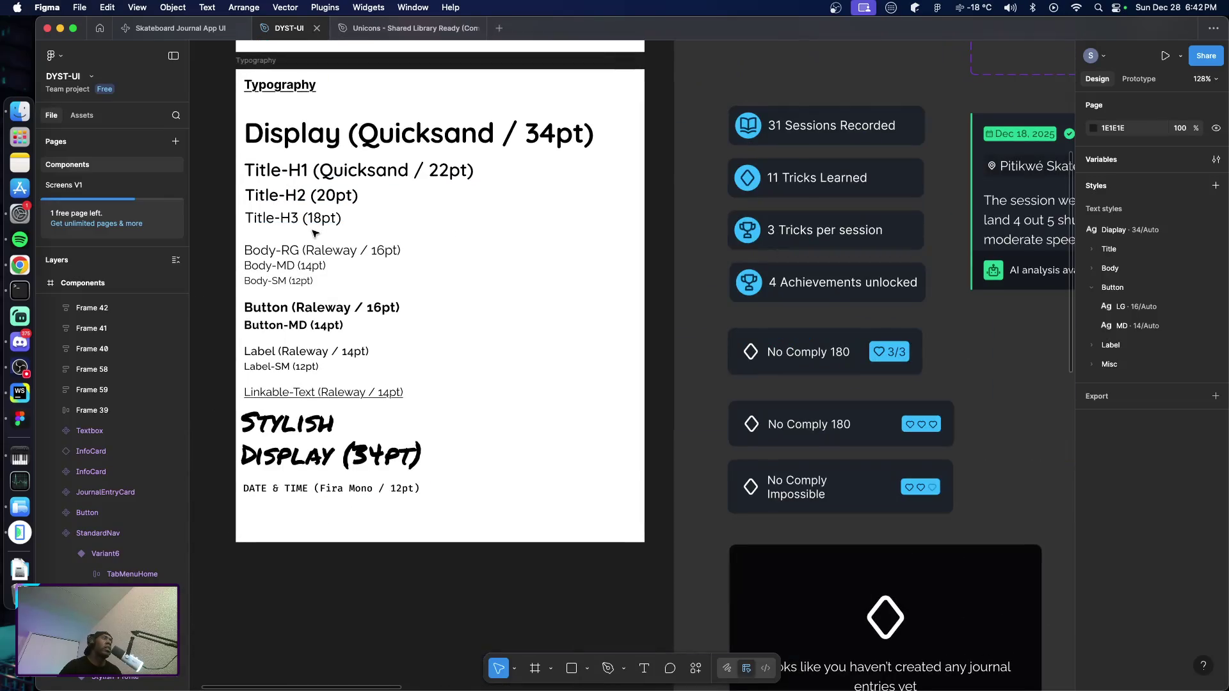
pyautogui.scroll(2, 315, 234)
pyautogui.scroll(1, 315, 234)
pyautogui.scroll(1, 317, 240)
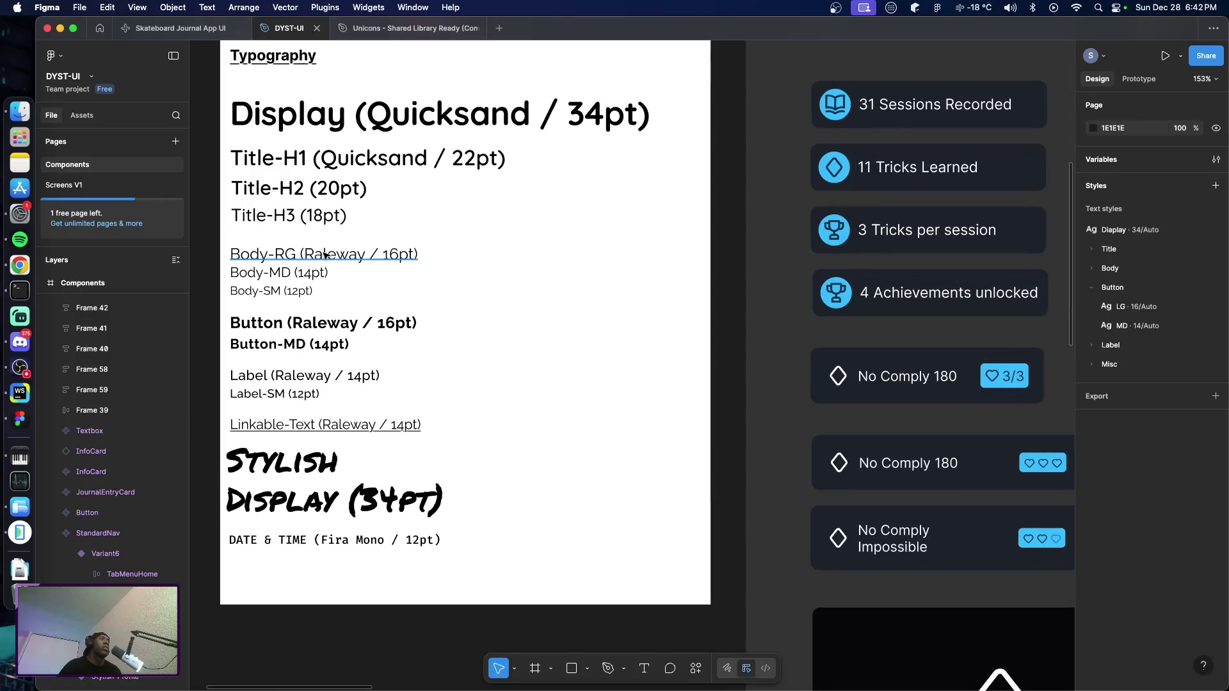
pyautogui.scroll(1, 327, 255)
pyautogui.hscroll(2, 354, 284)
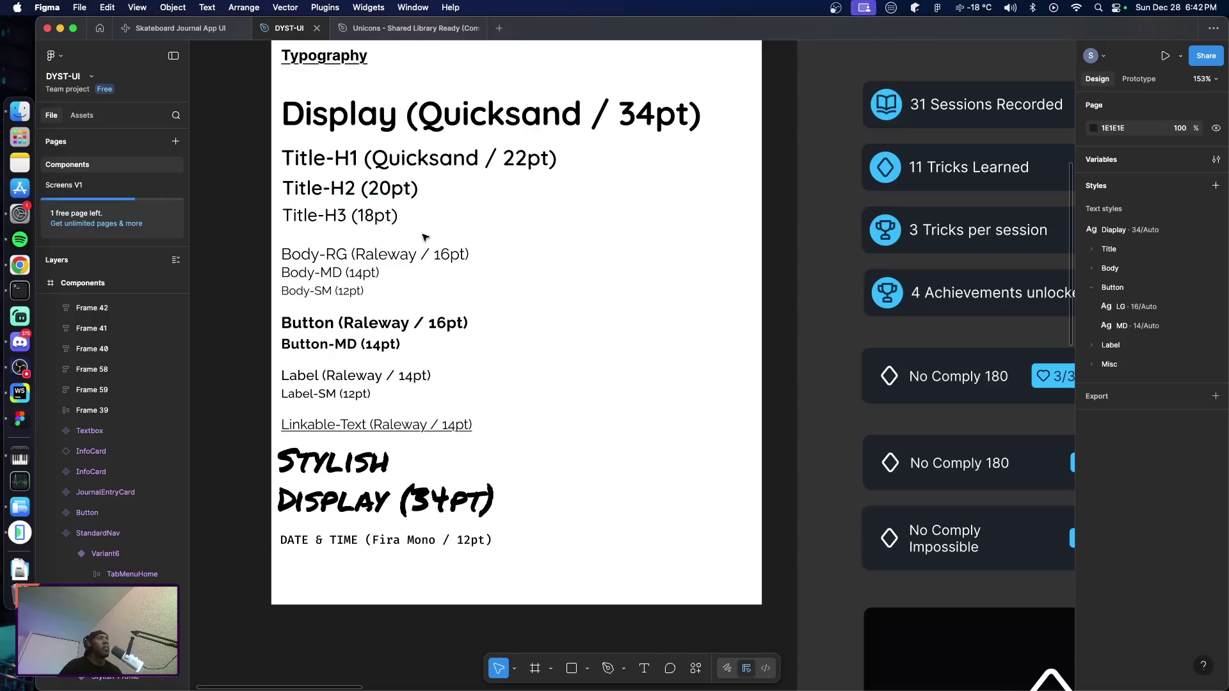
pyautogui.hscroll(2, 424, 237)
pyautogui.keyDown('ctrl'); pyautogui.scroll(-1, 464, 261); pyautogui.keyUp('ctrl')
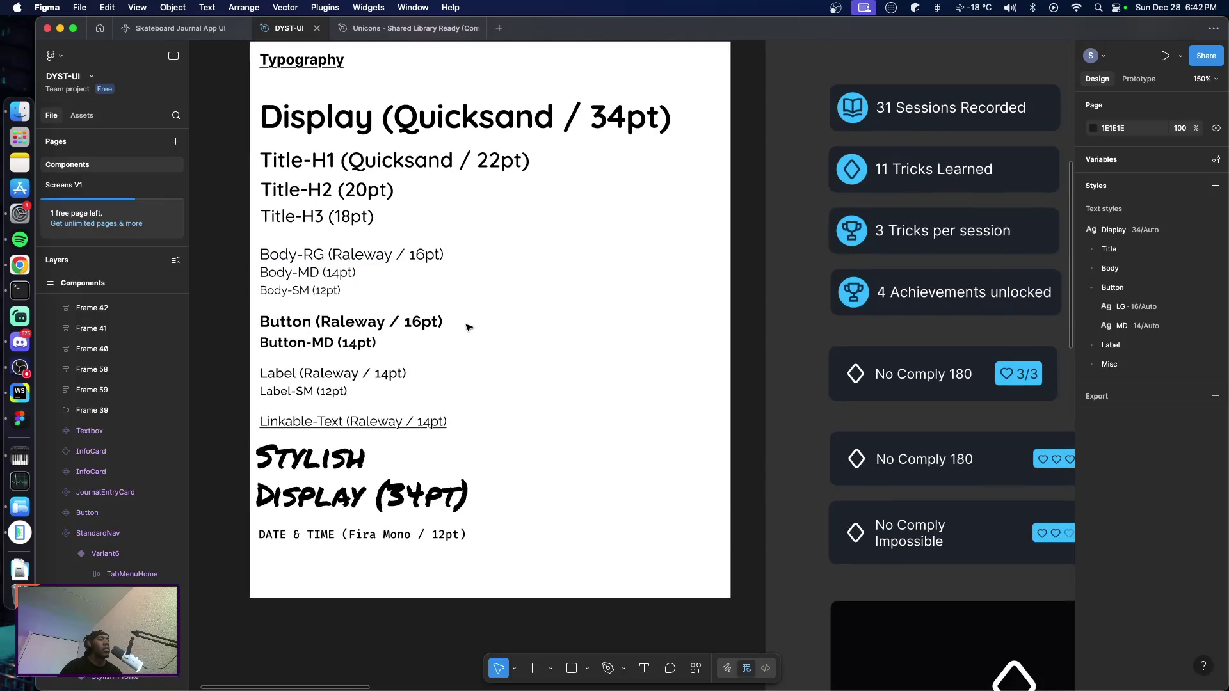
# Edit the Stylish Display sample to read "Stylish Display (34pt Perm. Marker)"
pyautogui.click(452, 504)
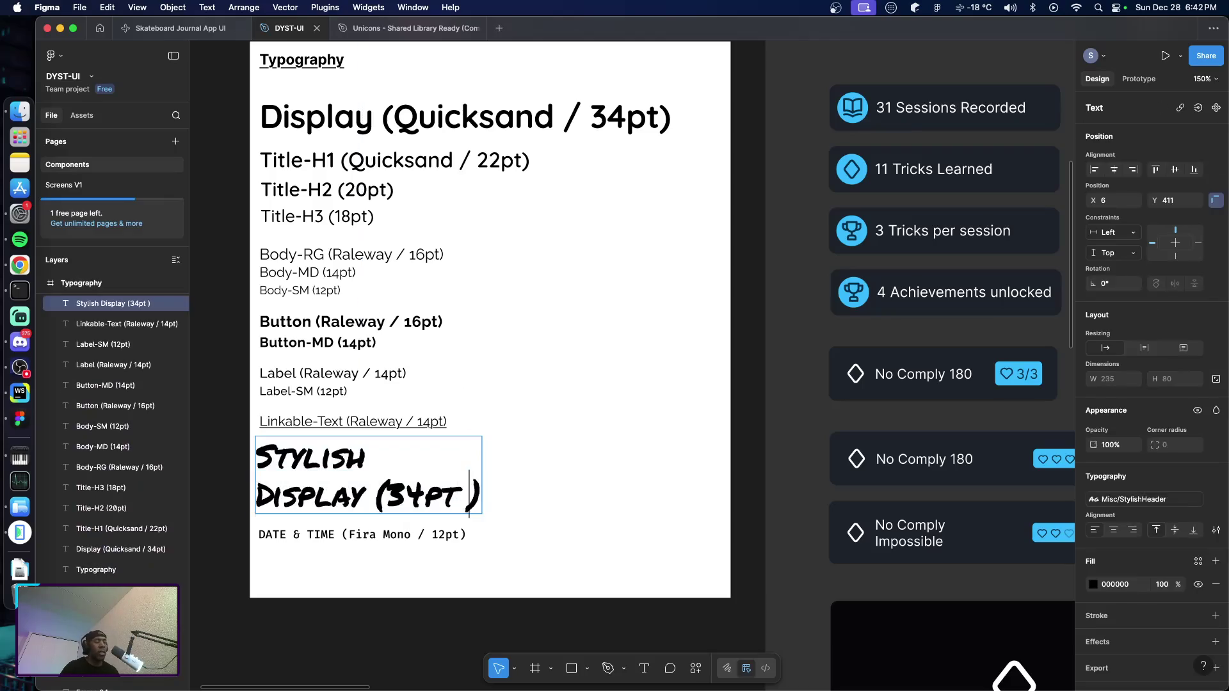
pyautogui.write('Permm')
pyautogui.press('BackSpace')
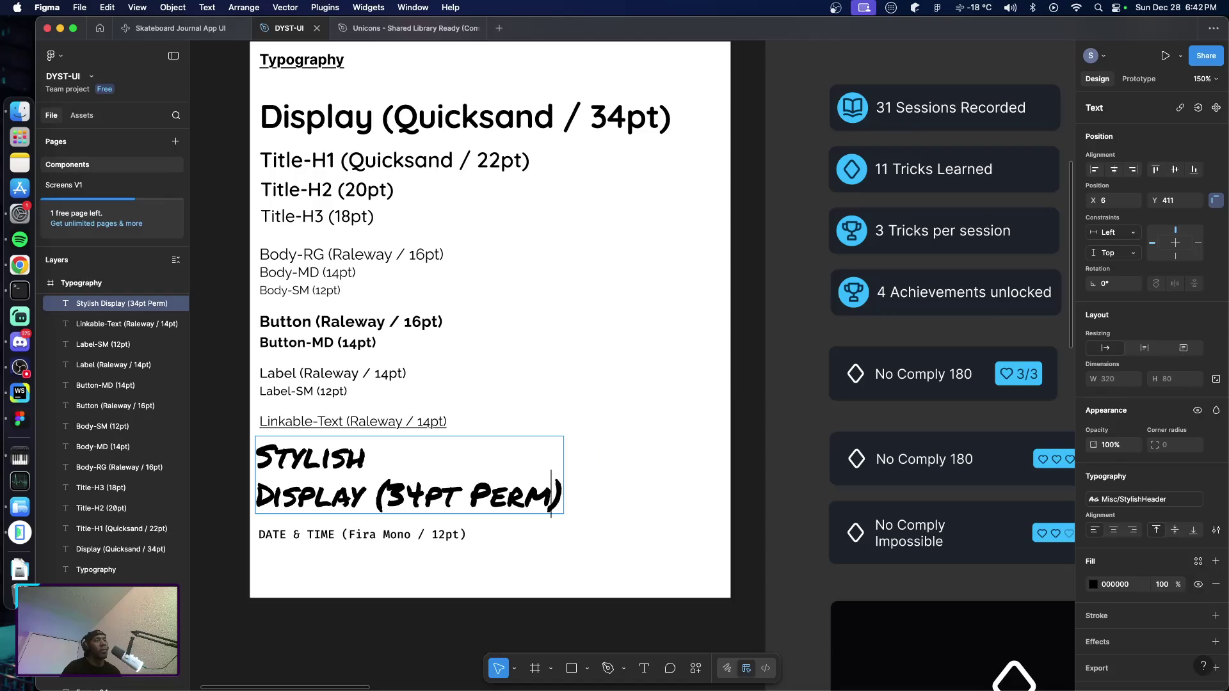
pyautogui.write('anen')
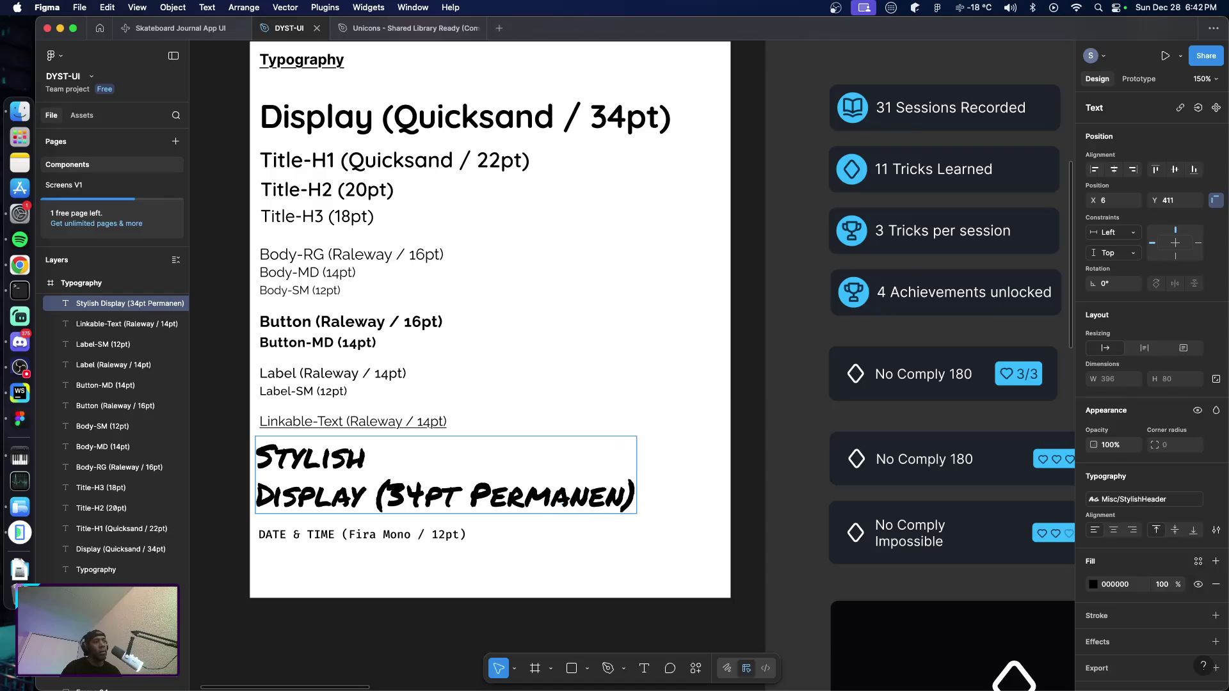
pyautogui.write('t Marker')
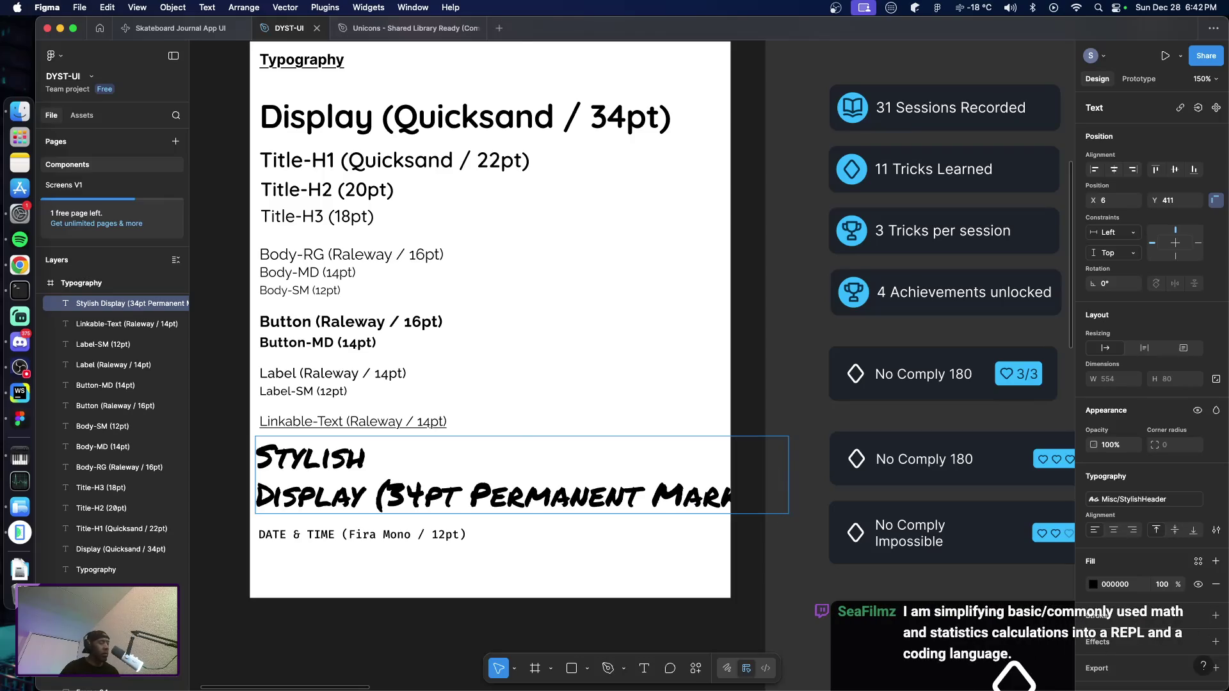
pyautogui.press('Escape')
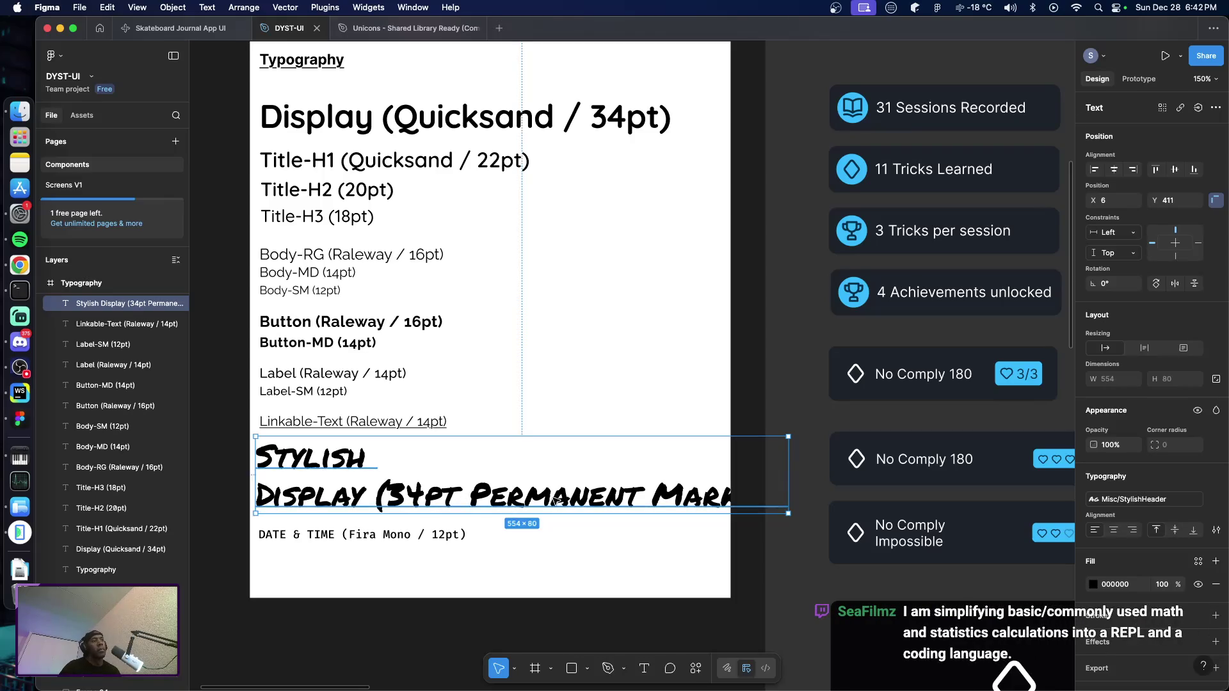
pyautogui.doubleClick(561, 499)
pyautogui.moveTo(551, 499); pyautogui.dragTo(643, 500)
pyautogui.write('.')
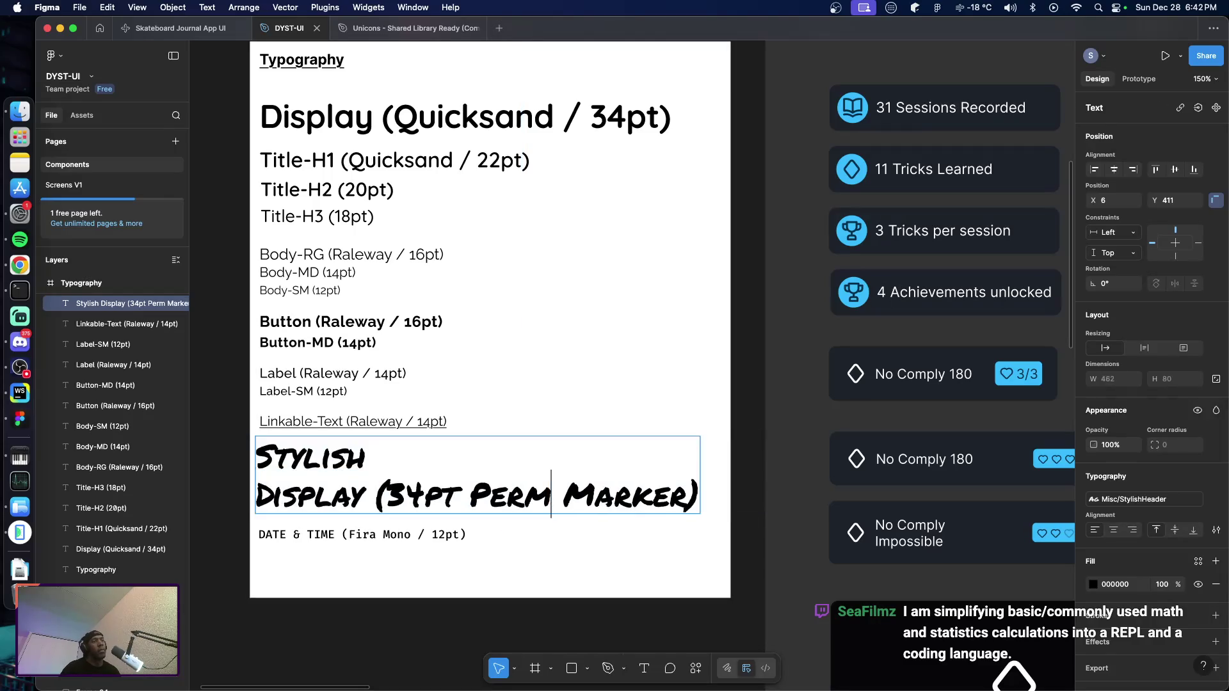
pyautogui.press('Escape')
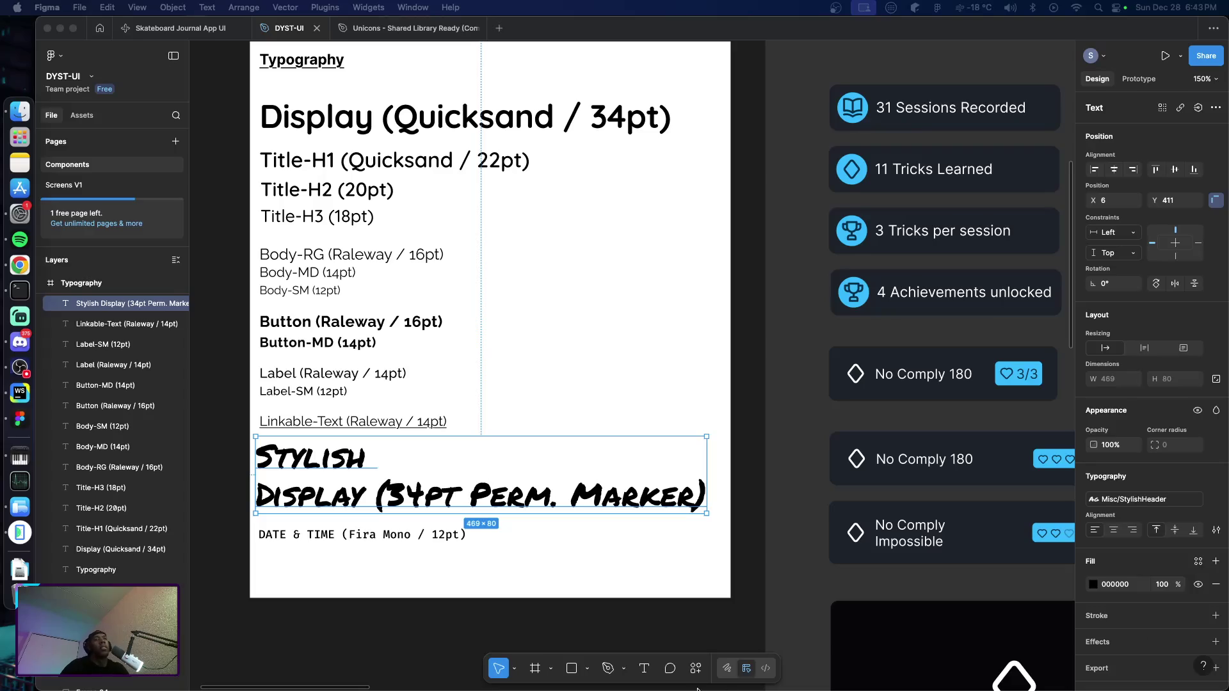
pyautogui.hscroll(5, 718, 543)
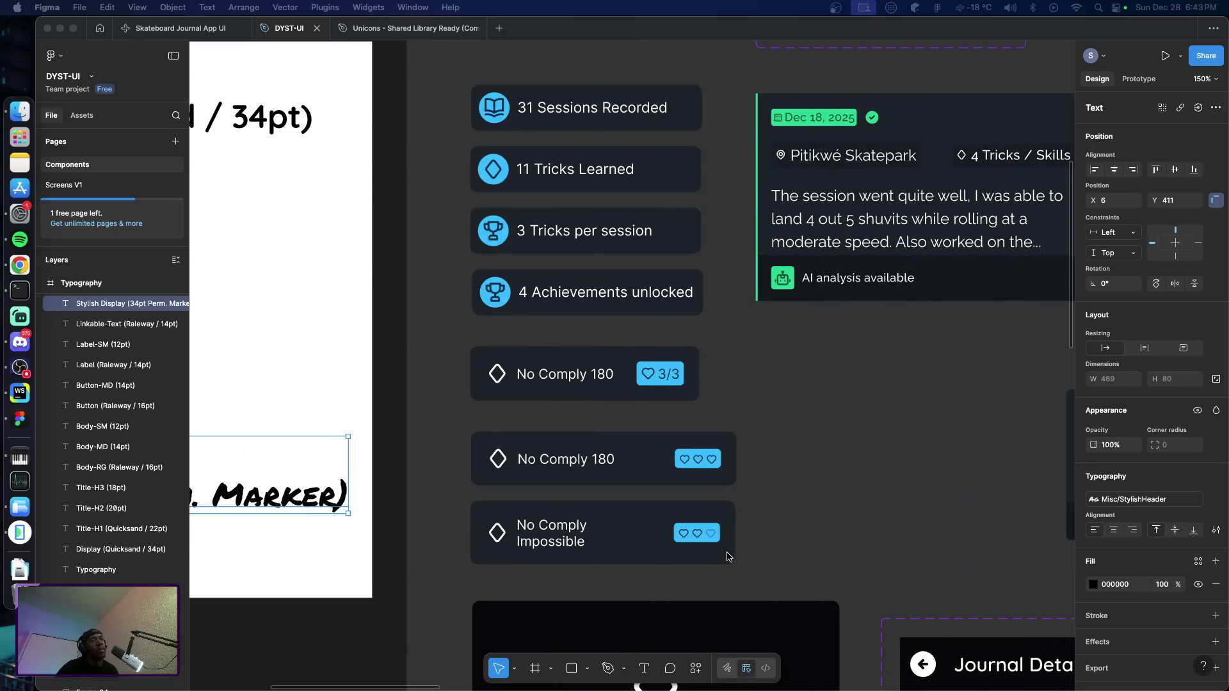
pyautogui.hscroll(5, 718, 543)
pyautogui.scroll(-3, 668, 516)
pyautogui.scroll(-3, 667, 516)
pyautogui.keyDown('ctrl'); pyautogui.scroll(-3, 672, 519); pyautogui.keyUp('ctrl')
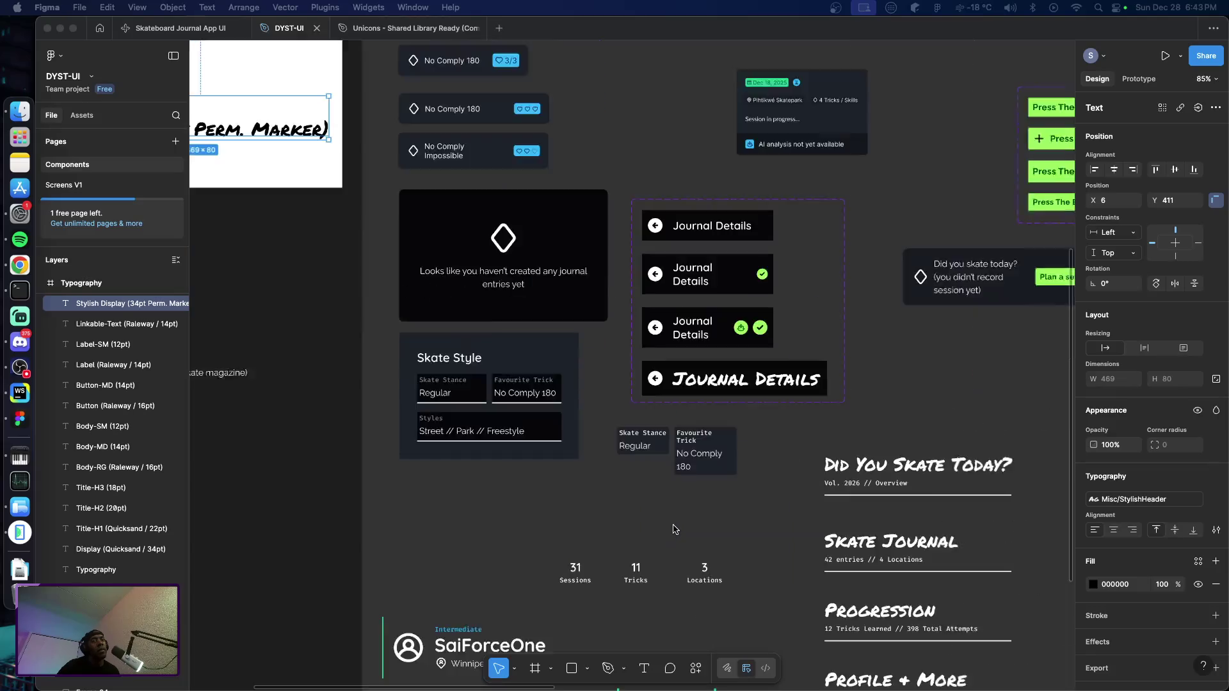
pyautogui.keyDown('ctrl'); pyautogui.scroll(-10, 721, 523); pyautogui.keyUp('ctrl')
pyautogui.keyDown('ctrl'); pyautogui.scroll(15, 770, 529); pyautogui.keyUp('ctrl')
pyautogui.keyDown('ctrl'); pyautogui.scroll(-10, 772, 529); pyautogui.keyUp('ctrl')
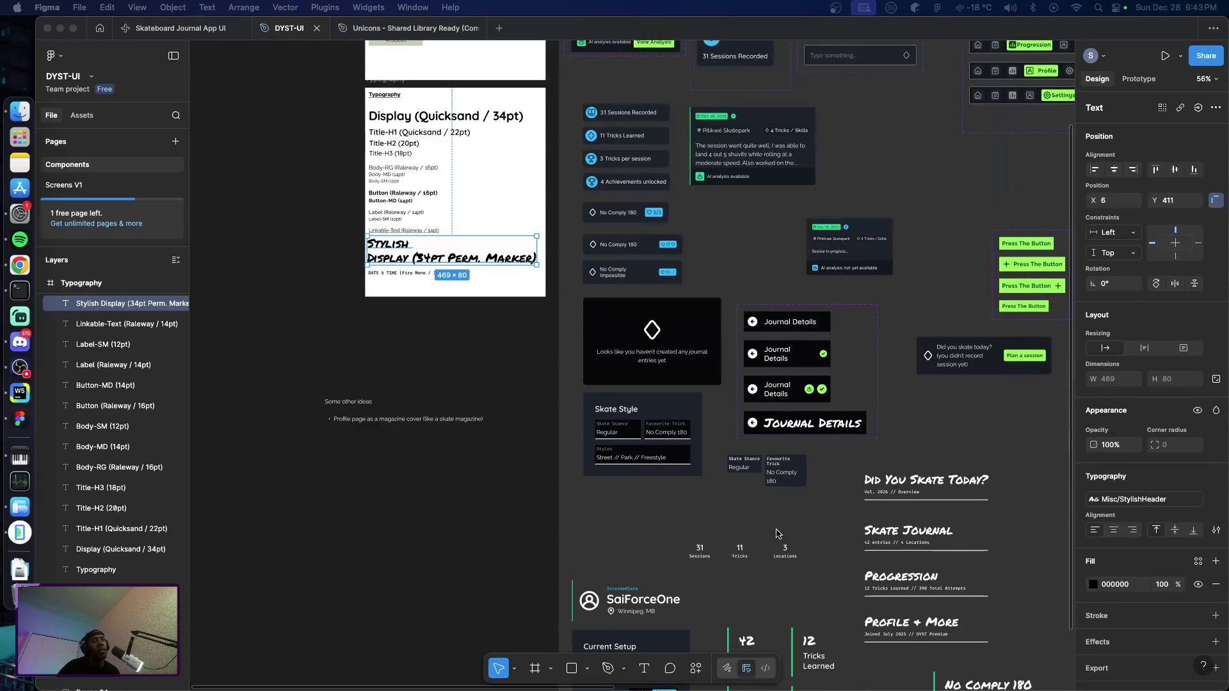
pyautogui.scroll(-3, 781, 533)
pyautogui.keyDown('ctrl'); pyautogui.scroll(2, 781, 537); pyautogui.keyUp('ctrl')
pyautogui.scroll(1, 782, 537)
pyautogui.hscroll(1, 781, 536)
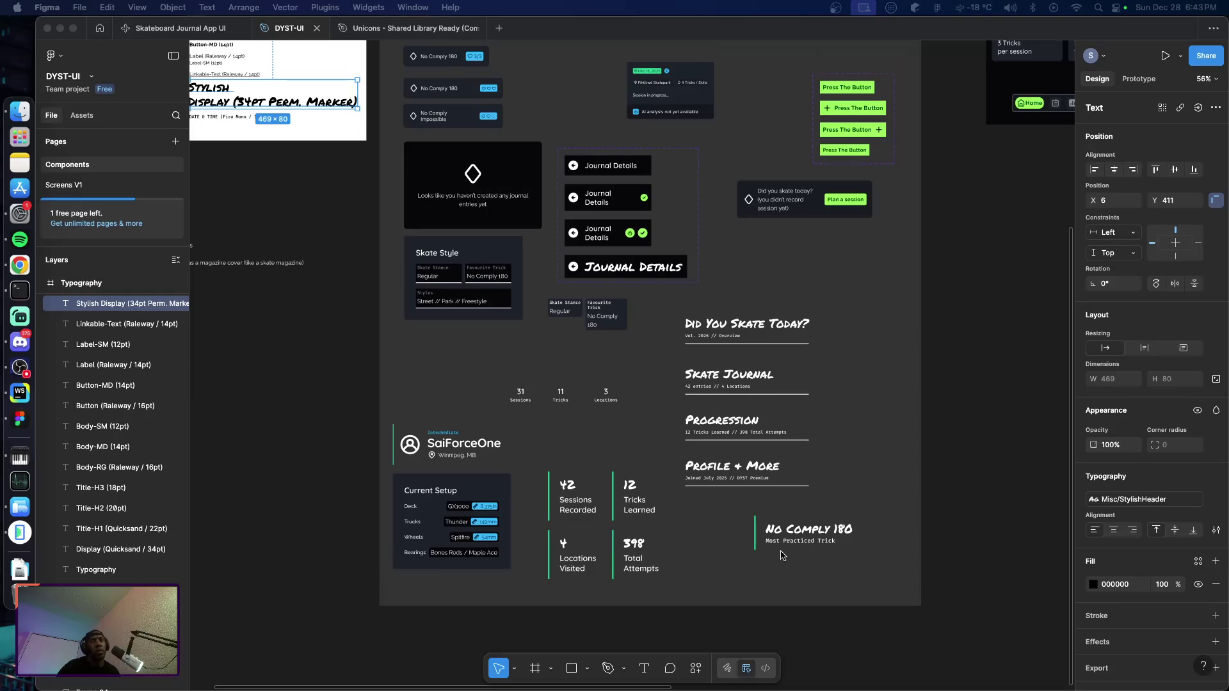
pyautogui.scroll(1, 792, 562)
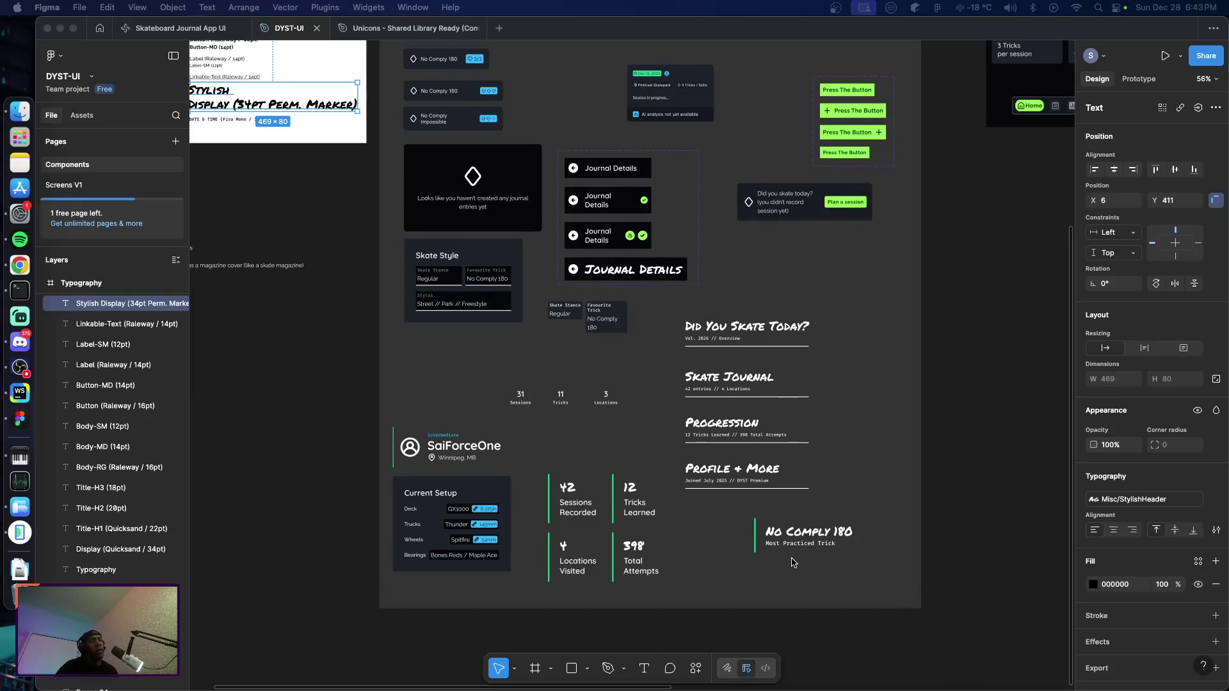
pyautogui.scroll(3, 792, 559)
pyautogui.scroll(-4, 794, 599)
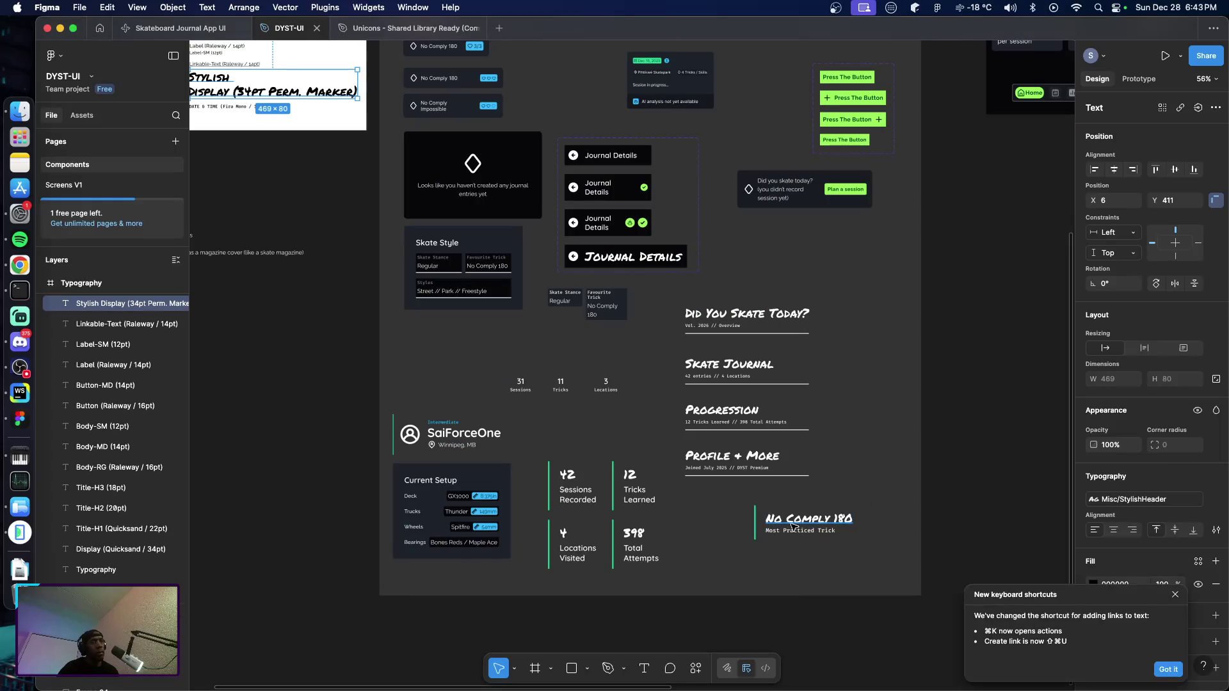
# Dismiss the shortcuts notice and the accidental file-open dialog, then select the No Comply 180 card
pyautogui.click(1175, 589)
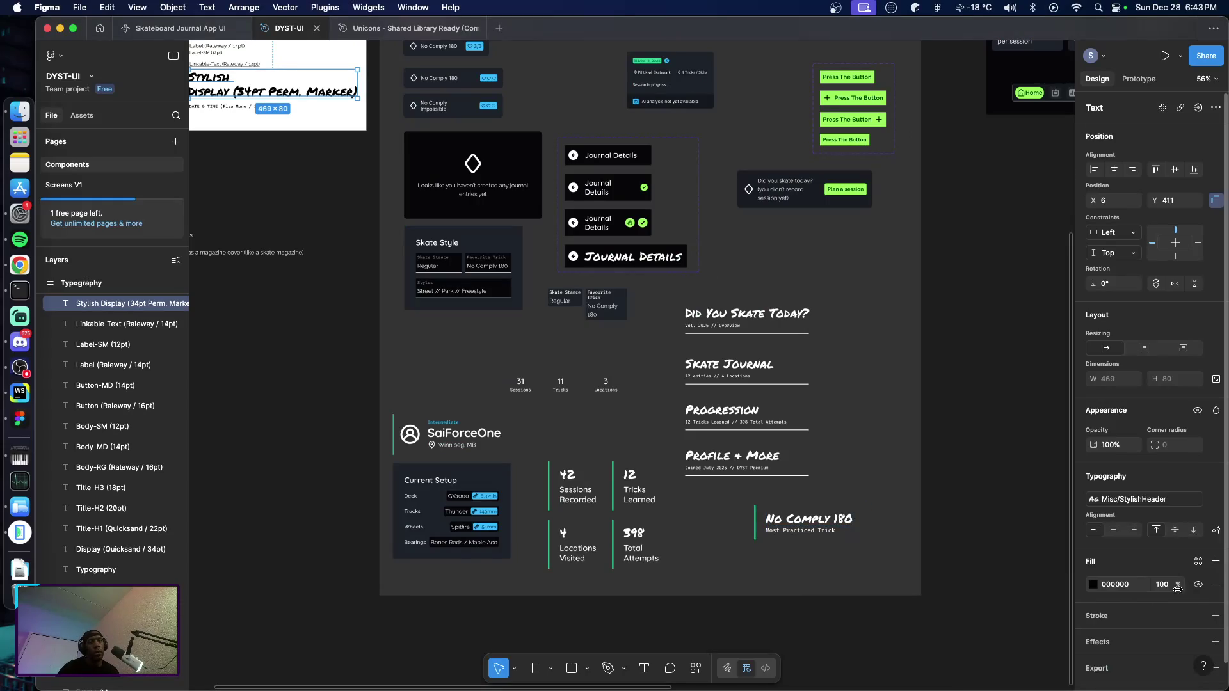
pyautogui.click(790, 528)
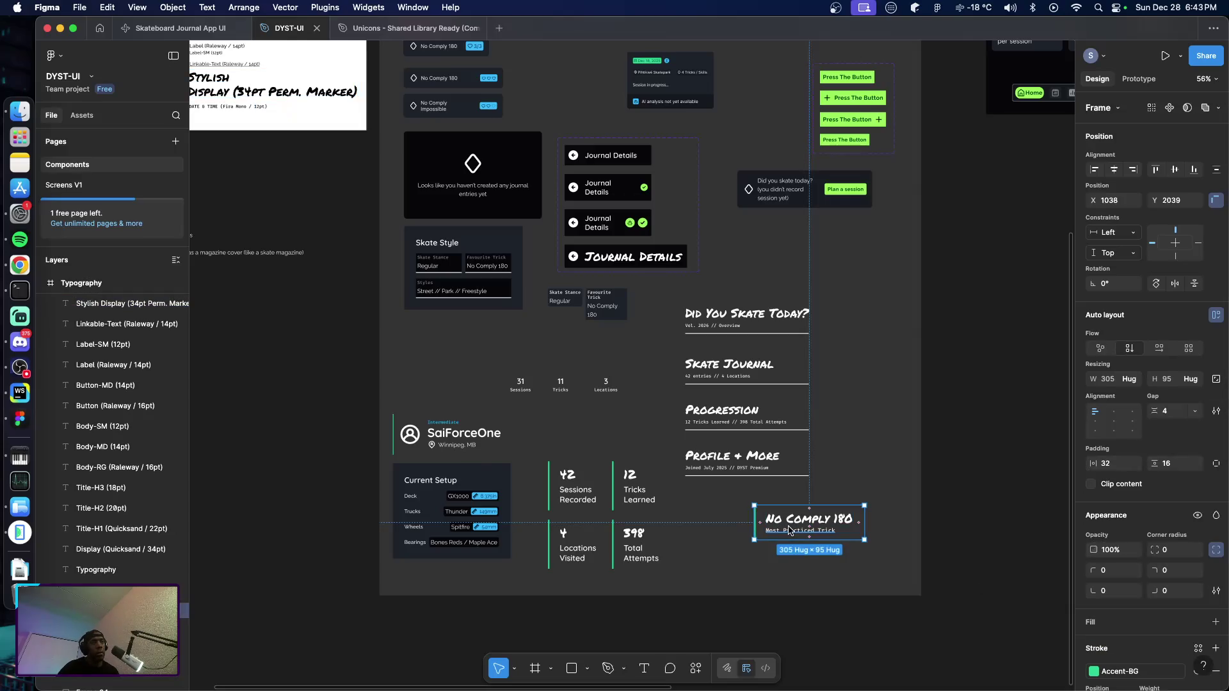
pyautogui.press('super+shift+k')
pyautogui.press('Escape')
pyautogui.press('Escape')
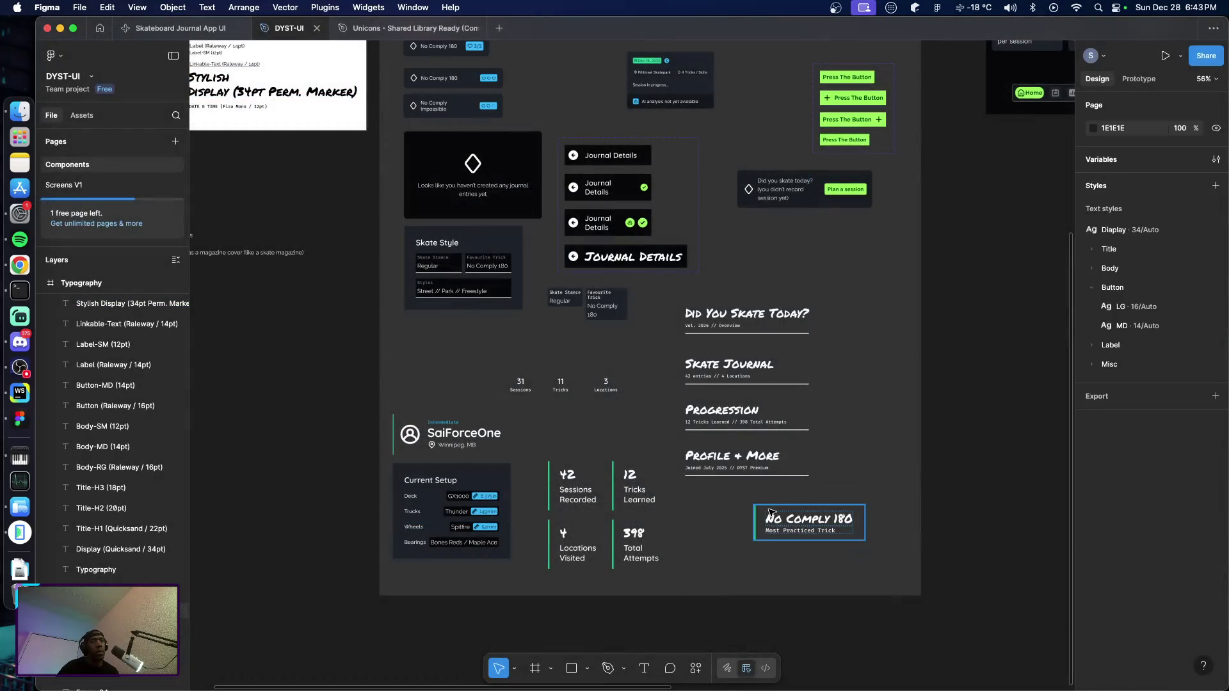
pyautogui.click(770, 524)
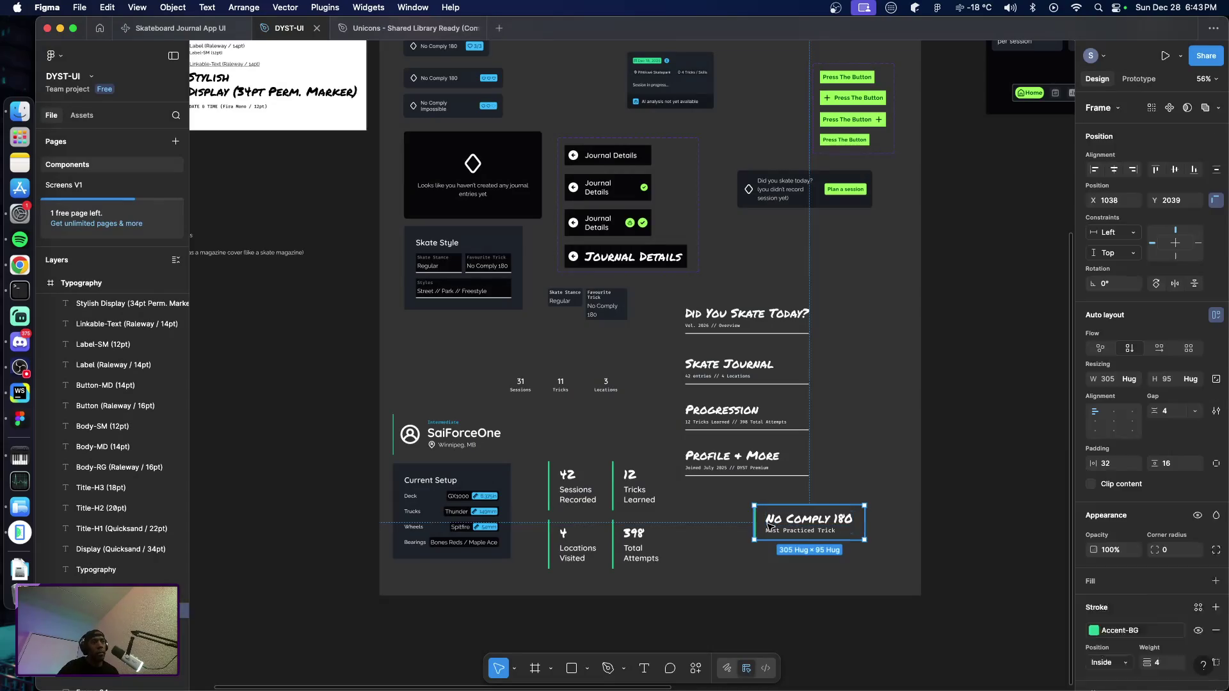
pyautogui.press('Escape')
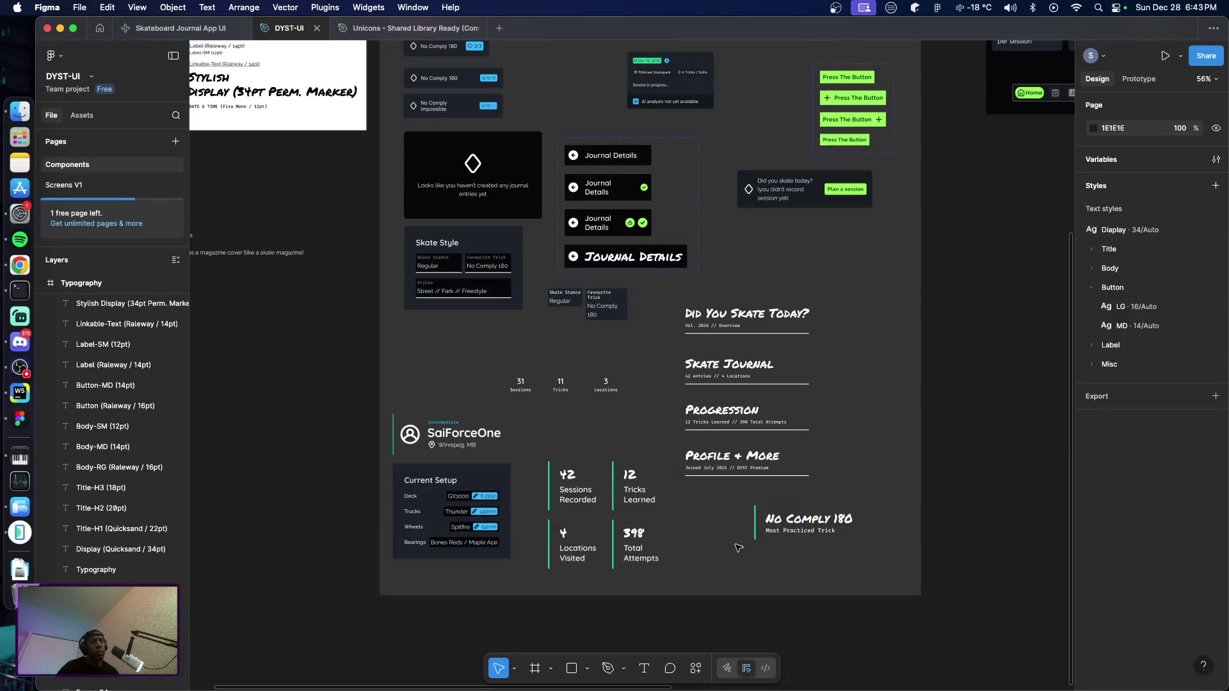
pyautogui.click(778, 526)
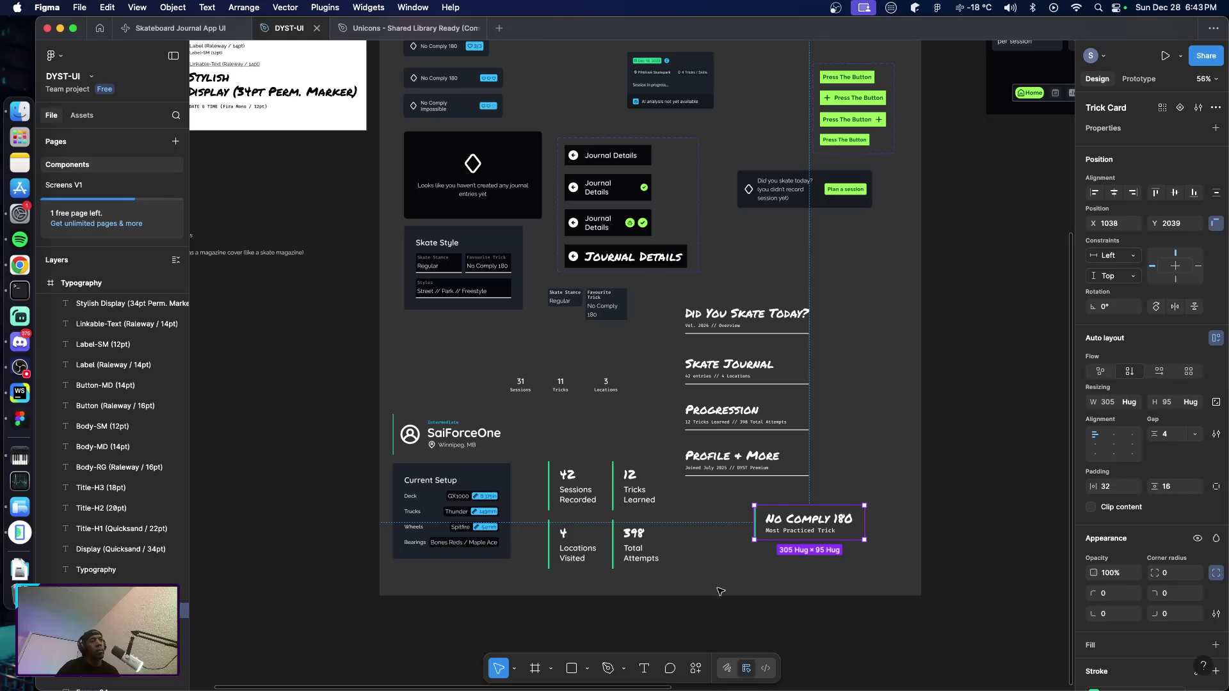
# Move the No Comply 180 trick card to the left, just below the Skate Style card
pyautogui.click(593, 517)
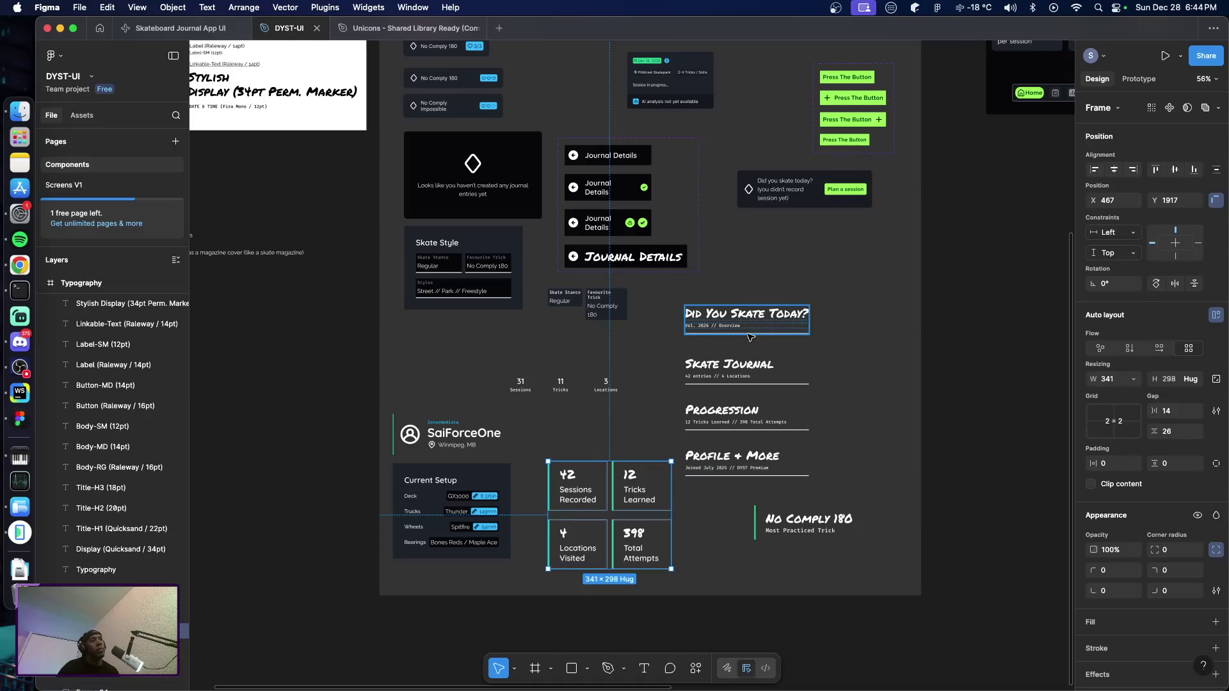
pyautogui.click(805, 522)
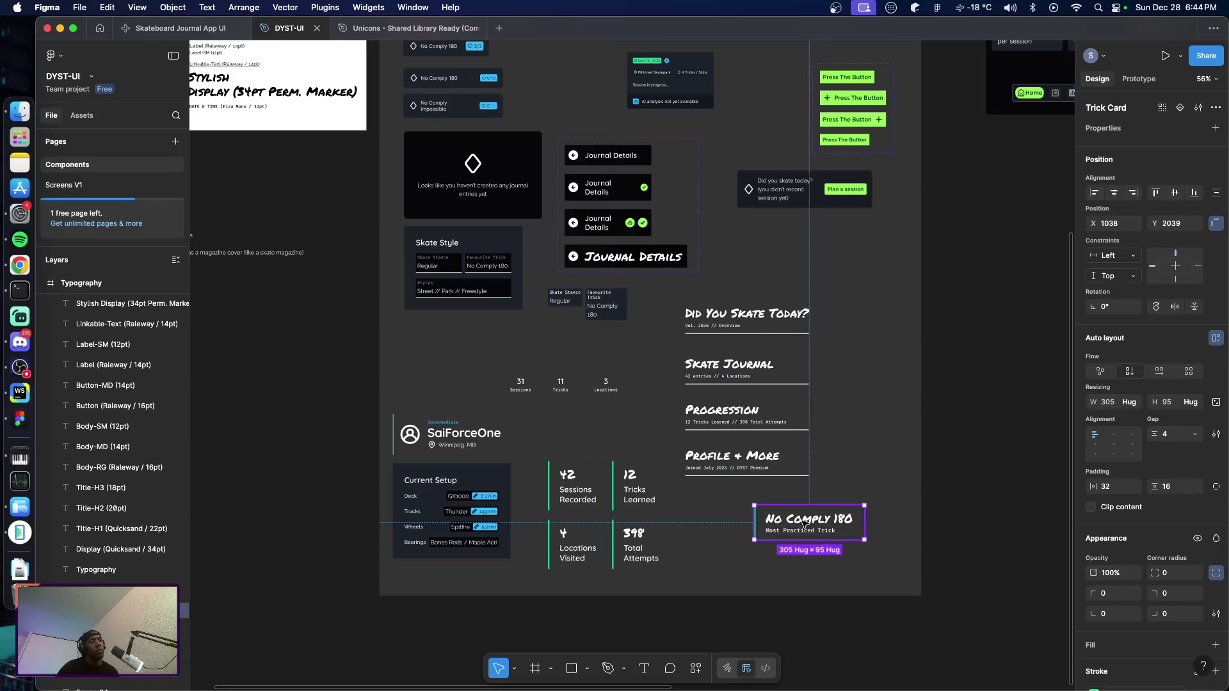
pyautogui.moveTo(805, 521); pyautogui.dragTo(454, 347)
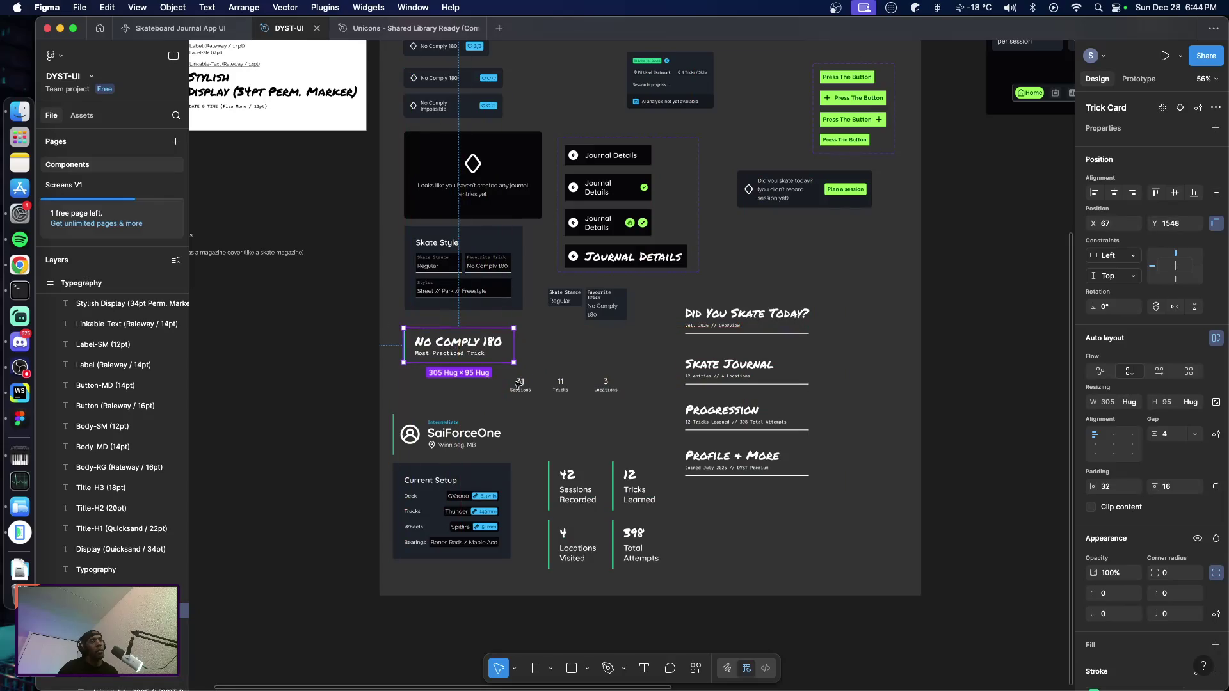
# Duplicate the Profile + More header below the original and select its title text for retyping as Settings
pyautogui.click(765, 461)
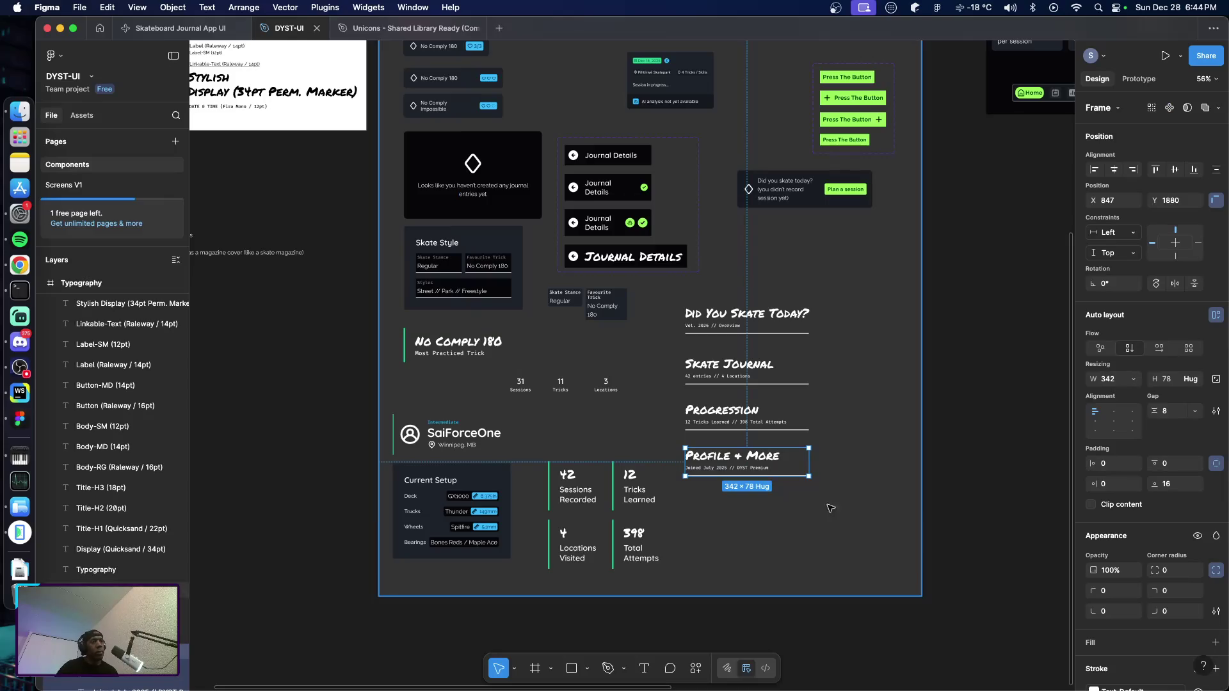
pyautogui.moveTo(764, 463); pyautogui.dragTo(748, 510)
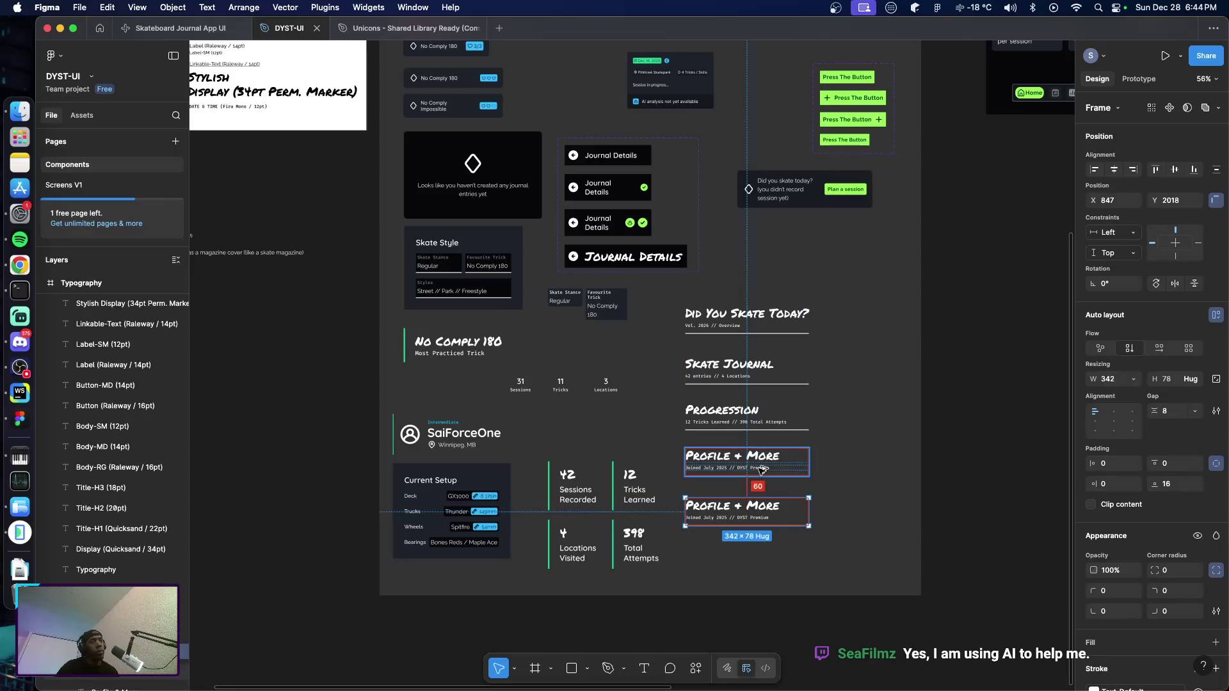
pyautogui.doubleClick(765, 507)
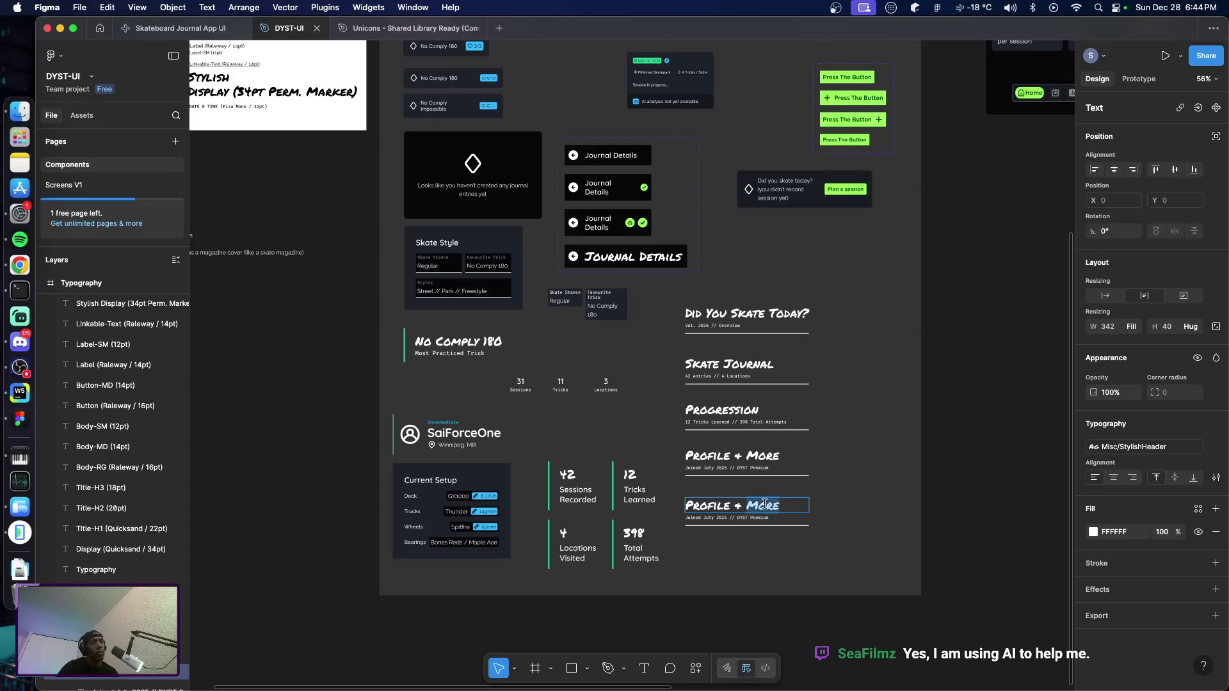
pyautogui.tripleClick(763, 504)
pyautogui.write('Setti')
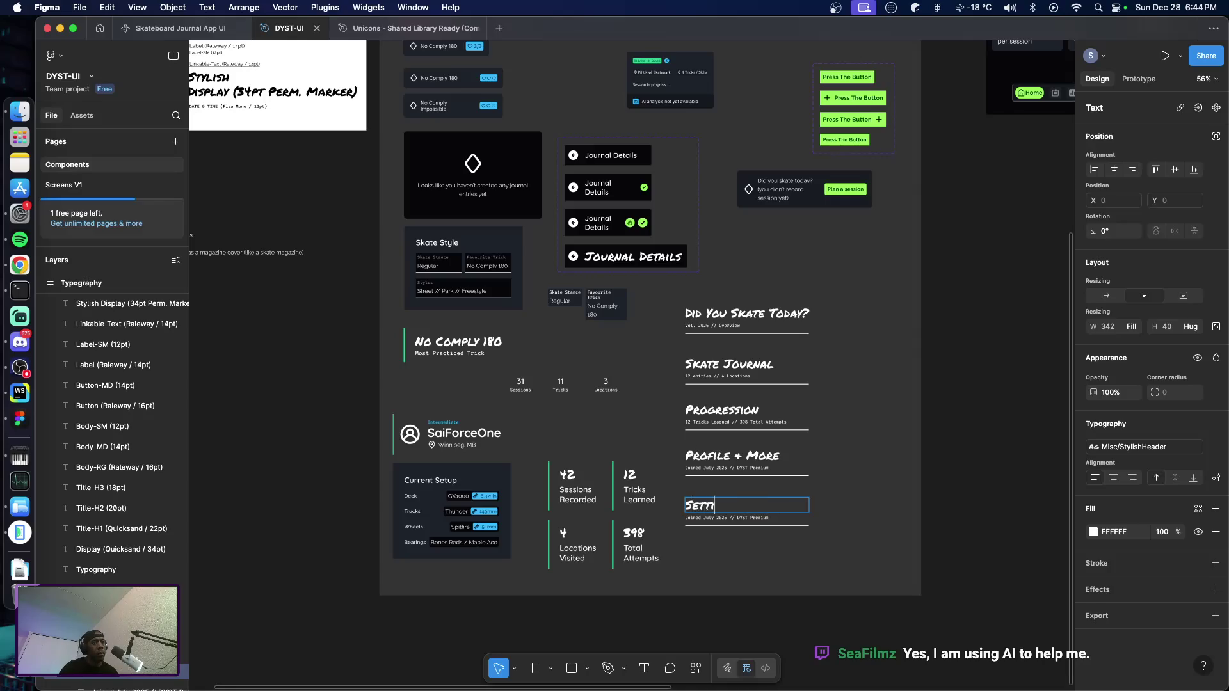
pyautogui.write('ngs')
# Replace the Settings header subtitle with "Manage Notifications and other things", removing DYST Premium
pyautogui.click(716, 518)
pyautogui.scroll(2, 721, 516)
pyautogui.scroll(2, 721, 516)
pyautogui.scroll(2, 720, 516)
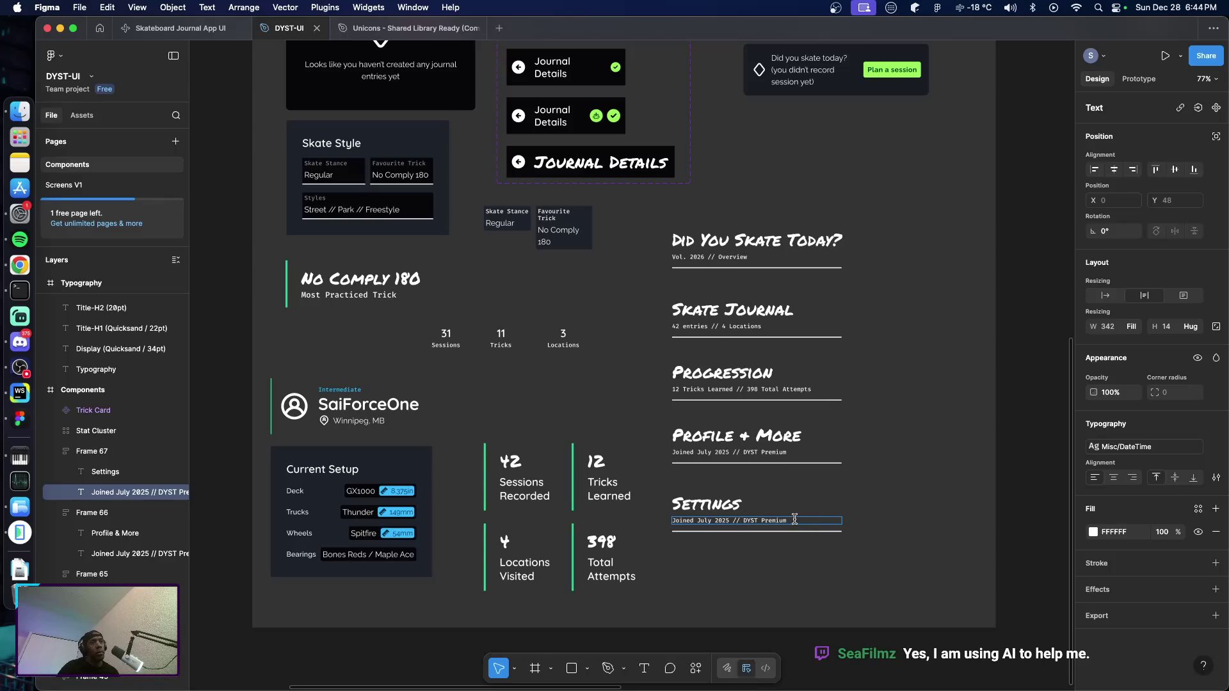
pyautogui.moveTo(731, 519); pyautogui.dragTo(672, 519)
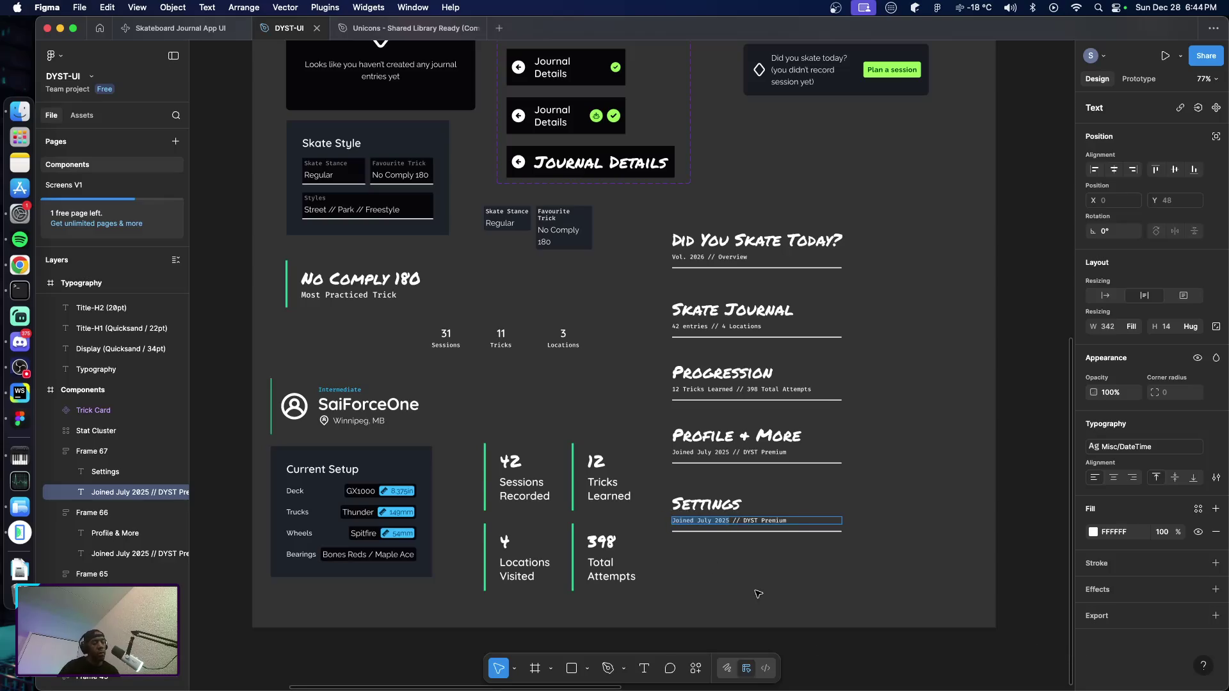
pyautogui.write('Manage')
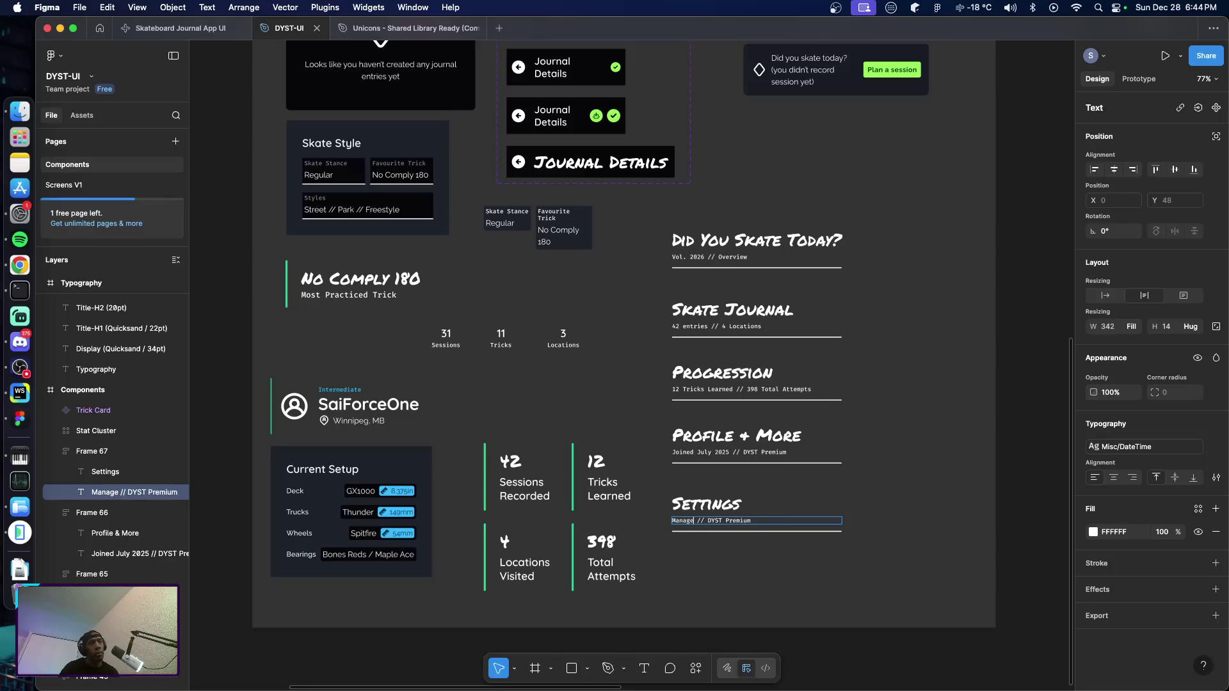
pyautogui.write(' Sett')
pyautogui.press('BackSpace')
pyautogui.press('BackSpace')
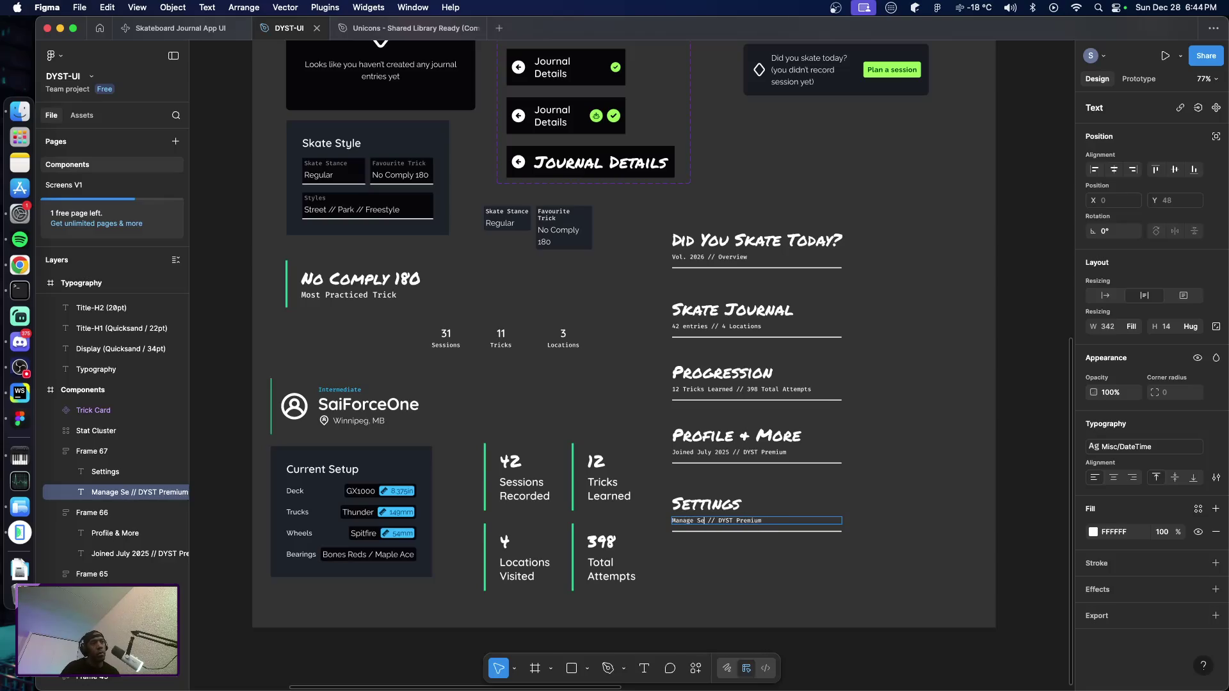
pyautogui.press('BackSpace')
pyautogui.press('BackSpace')
pyautogui.write('Notificat')
pyautogui.write('ions')
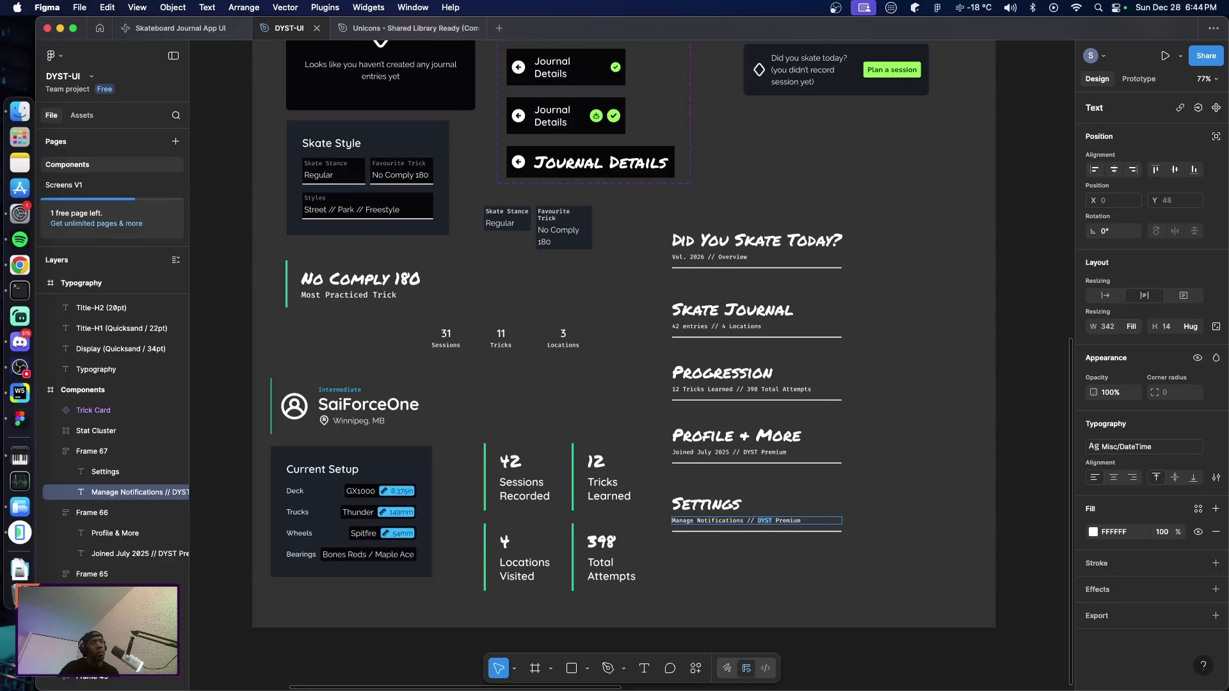
pyautogui.hotkey('shift', 'alt', 'Right')
pyautogui.press('BackSpace')
pyautogui.press('BackSpace')
pyautogui.press('BackSpace')
pyautogui.write('nd o')
pyautogui.press('Escape')
pyautogui.hscroll(3, 836, 506)
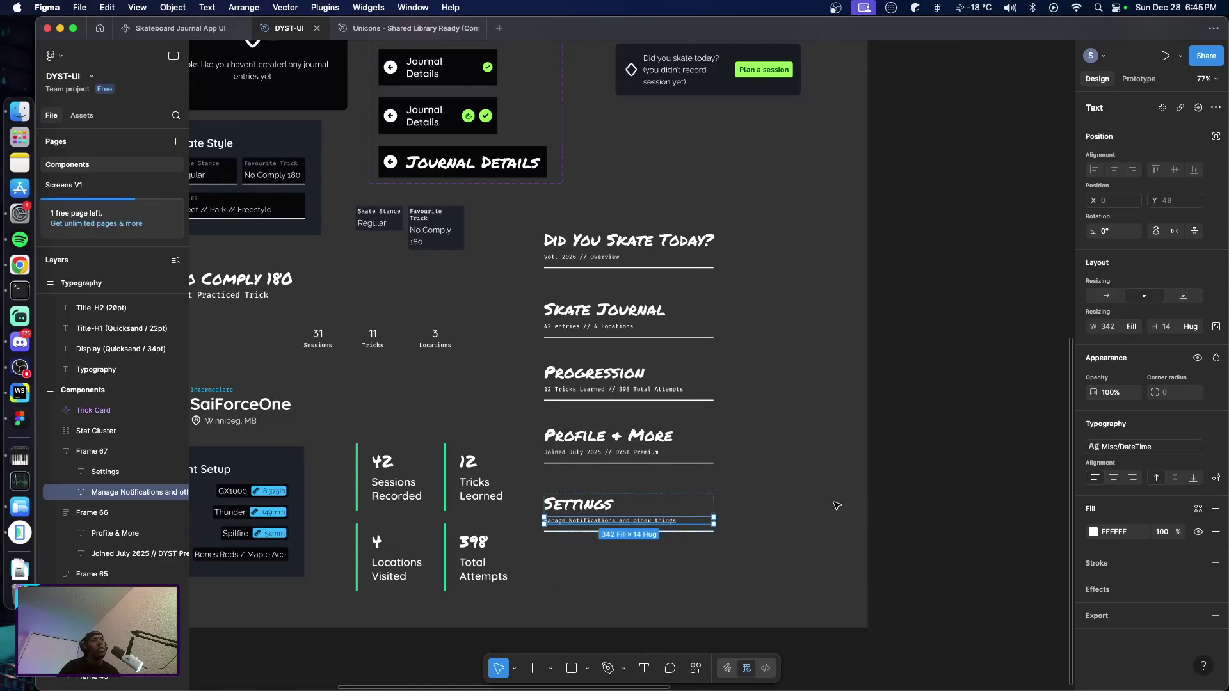
pyautogui.hscroll(2, 837, 506)
pyautogui.scroll(3, 692, 465)
pyautogui.scroll(3, 686, 462)
pyautogui.scroll(3, 686, 461)
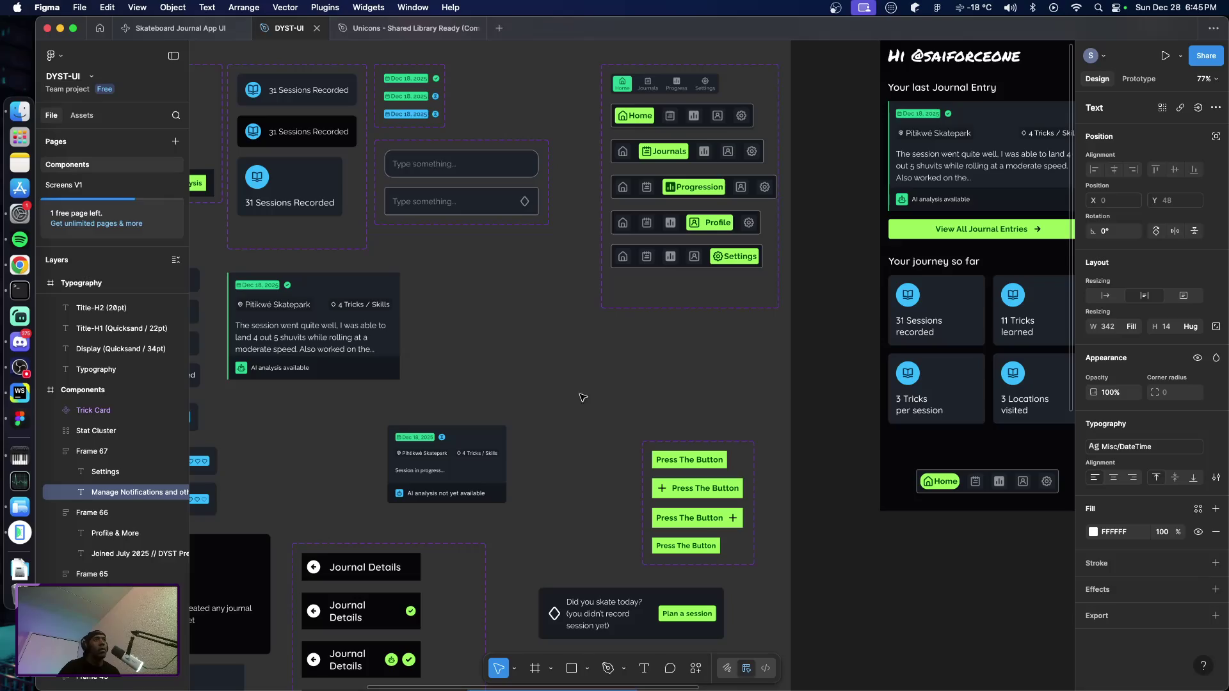
# Switch to the Screens V1 page
pyautogui.click(85, 185)
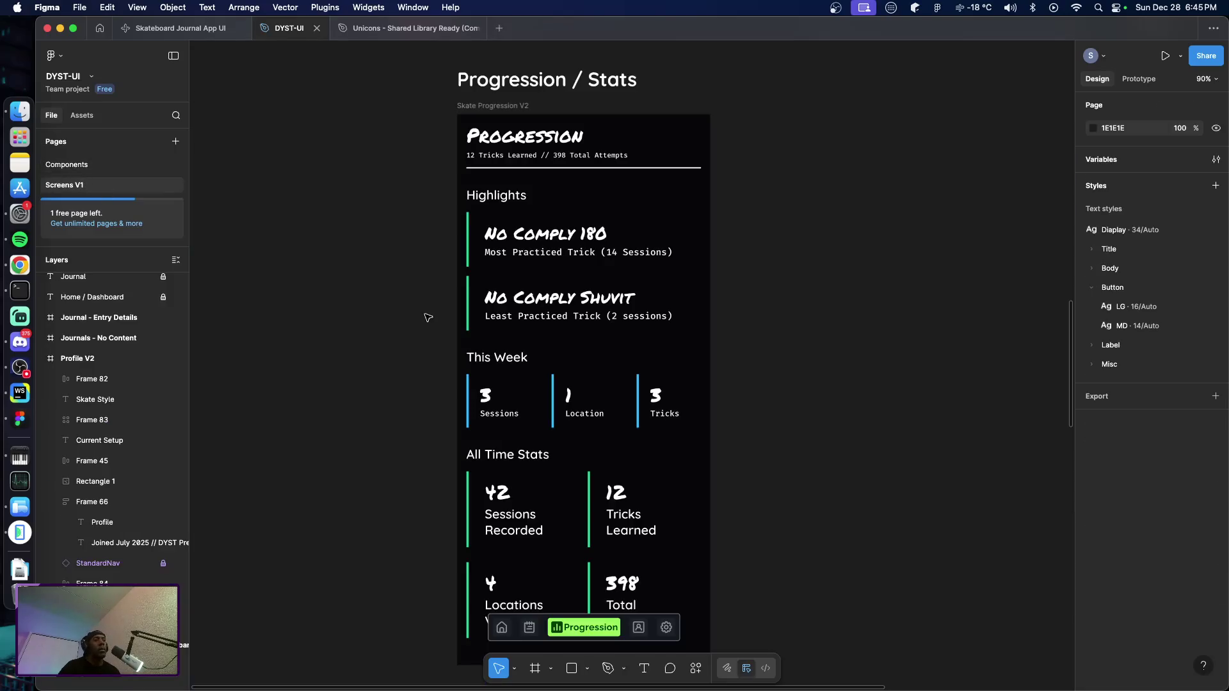
pyautogui.scroll(1, 404, 316)
pyautogui.scroll(3, 404, 316)
pyautogui.scroll(3, 404, 316)
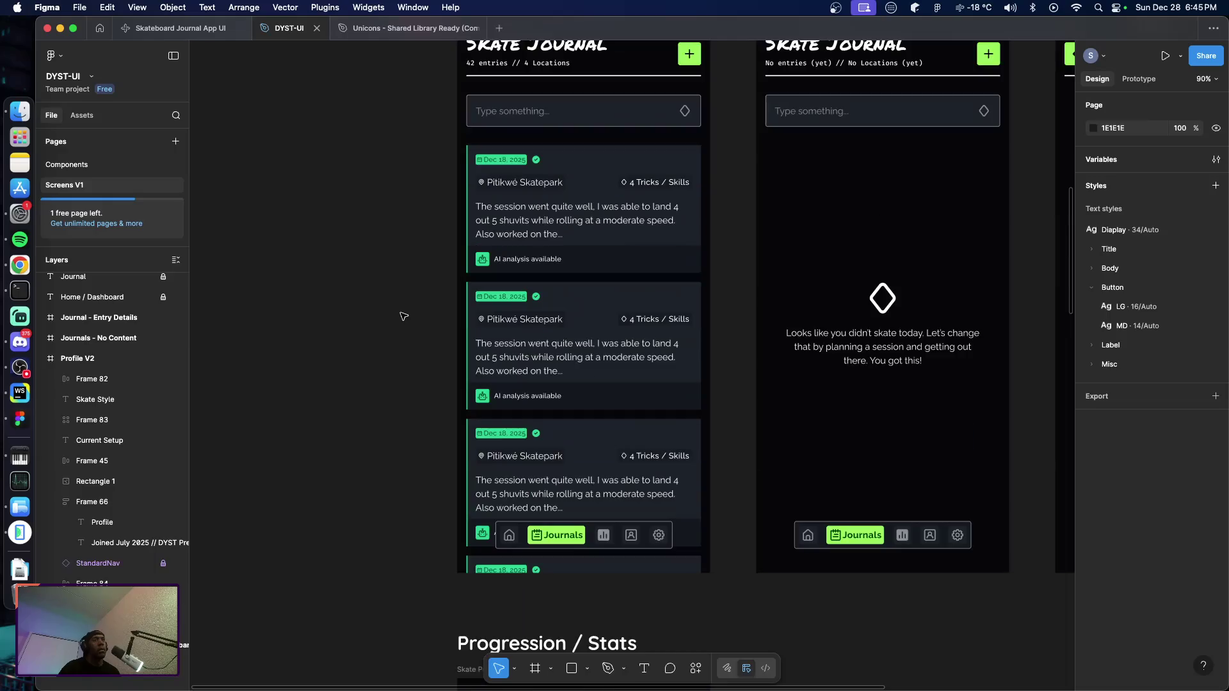
pyautogui.scroll(-2, 403, 315)
pyautogui.scroll(-3, 403, 320)
pyautogui.scroll(-3, 406, 320)
pyautogui.scroll(-3, 406, 320)
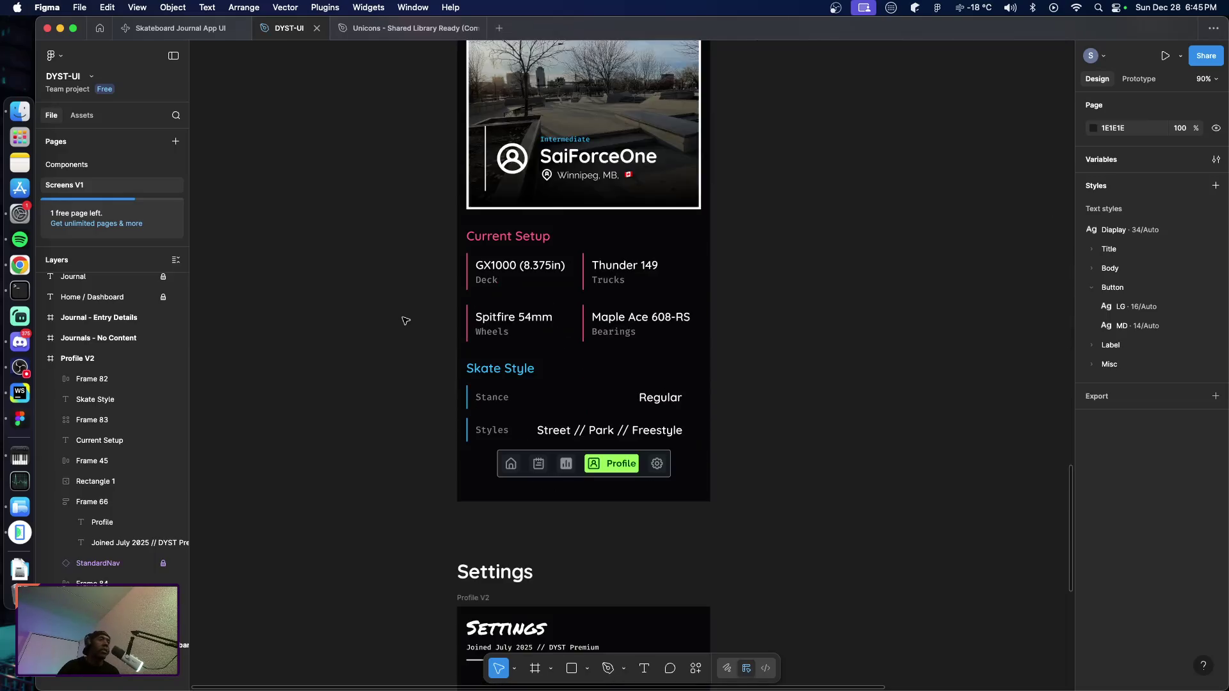
pyautogui.scroll(-5, 406, 321)
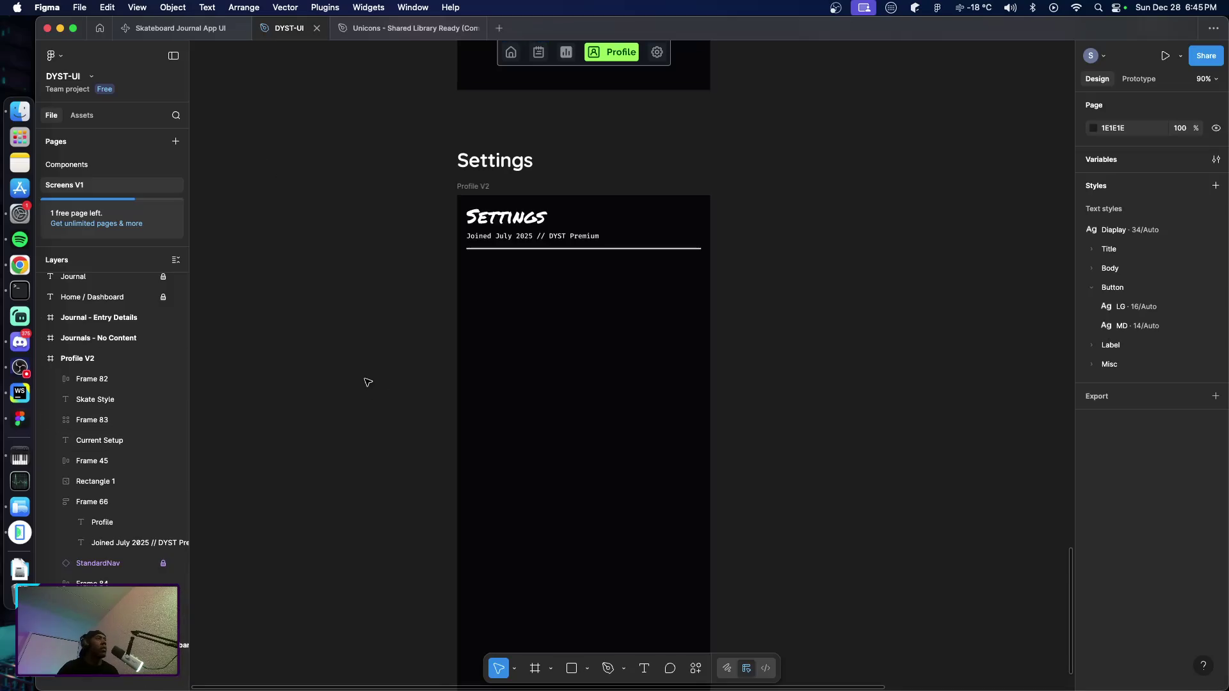
pyautogui.scroll(1, 366, 378)
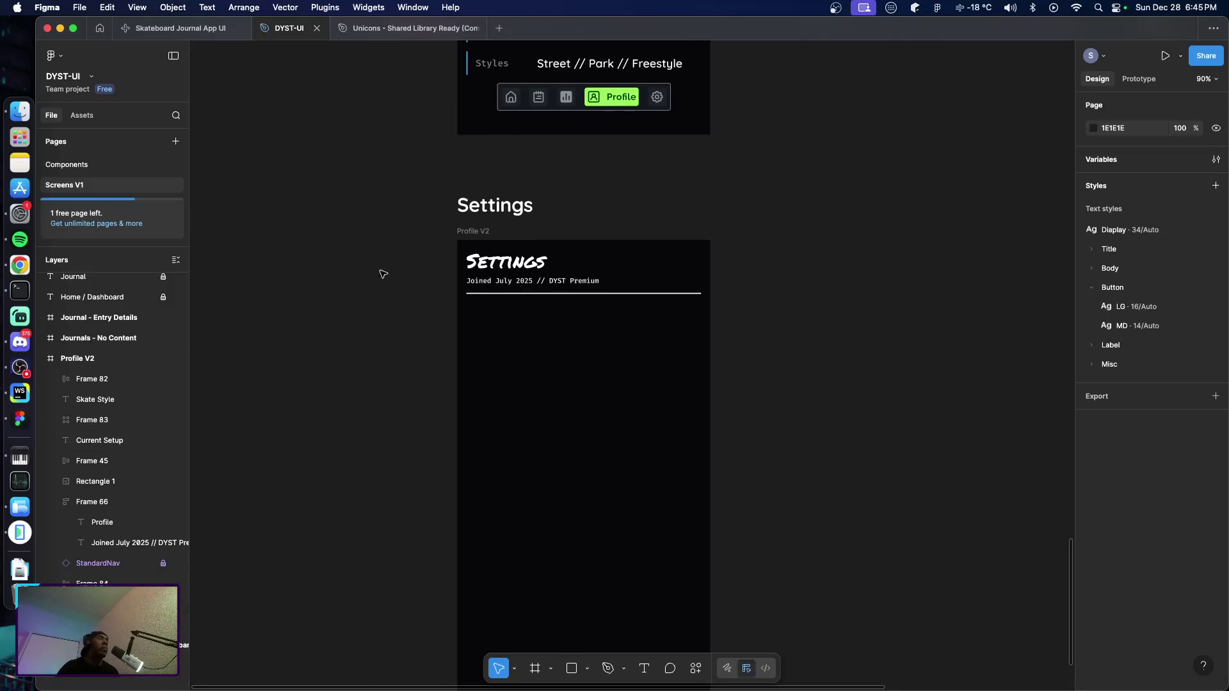
pyautogui.keyDown('ctrl'); pyautogui.scroll(-2, 526, 352); pyautogui.keyUp('ctrl')
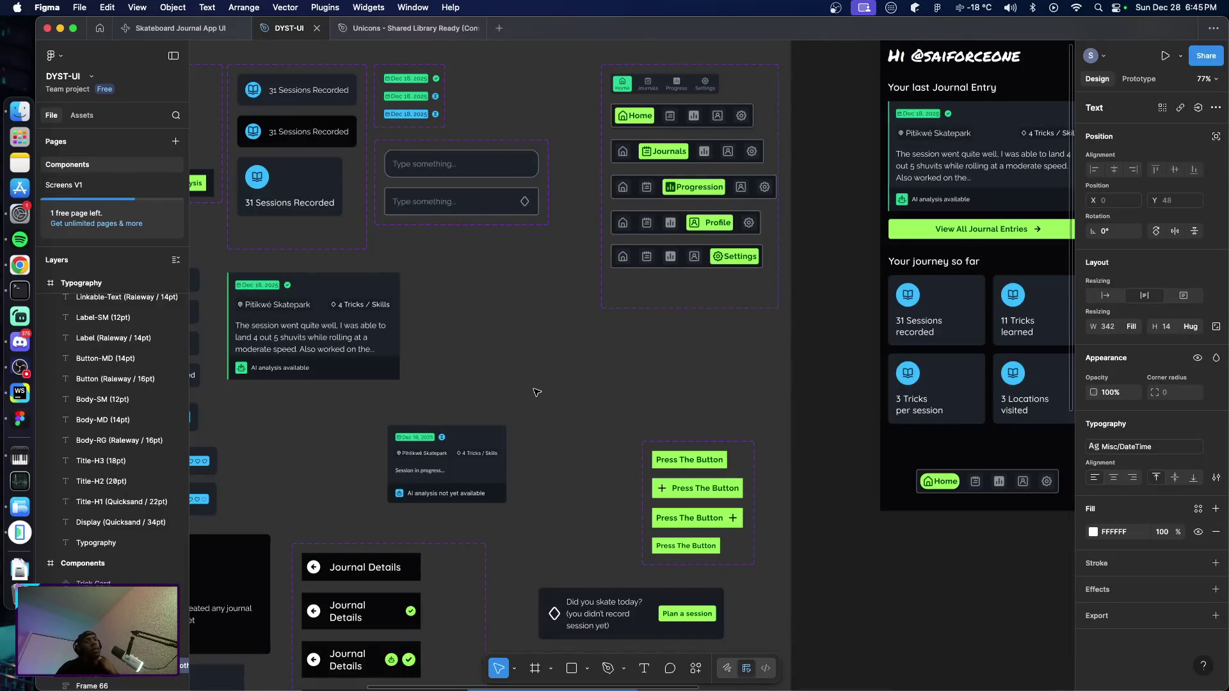
pyautogui.hscroll(-3, 538, 409)
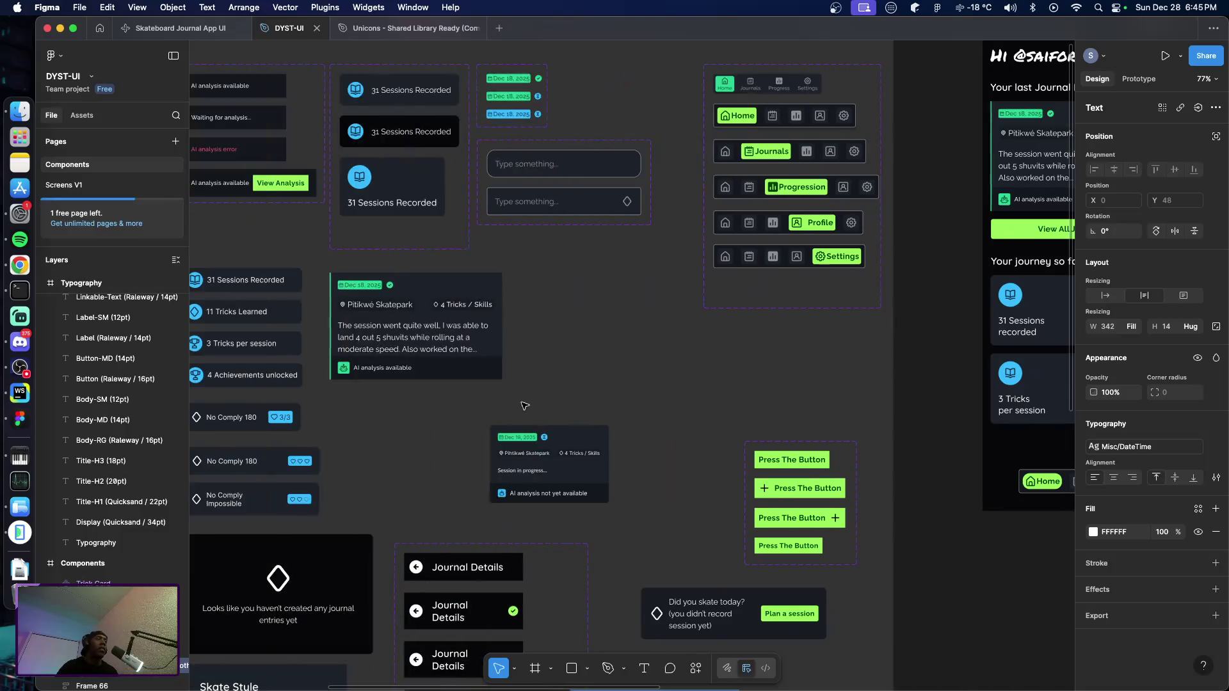
pyautogui.hscroll(-2, 533, 408)
pyautogui.hscroll(-1, 526, 406)
pyautogui.hscroll(2, 645, 408)
pyautogui.hscroll(2, 646, 407)
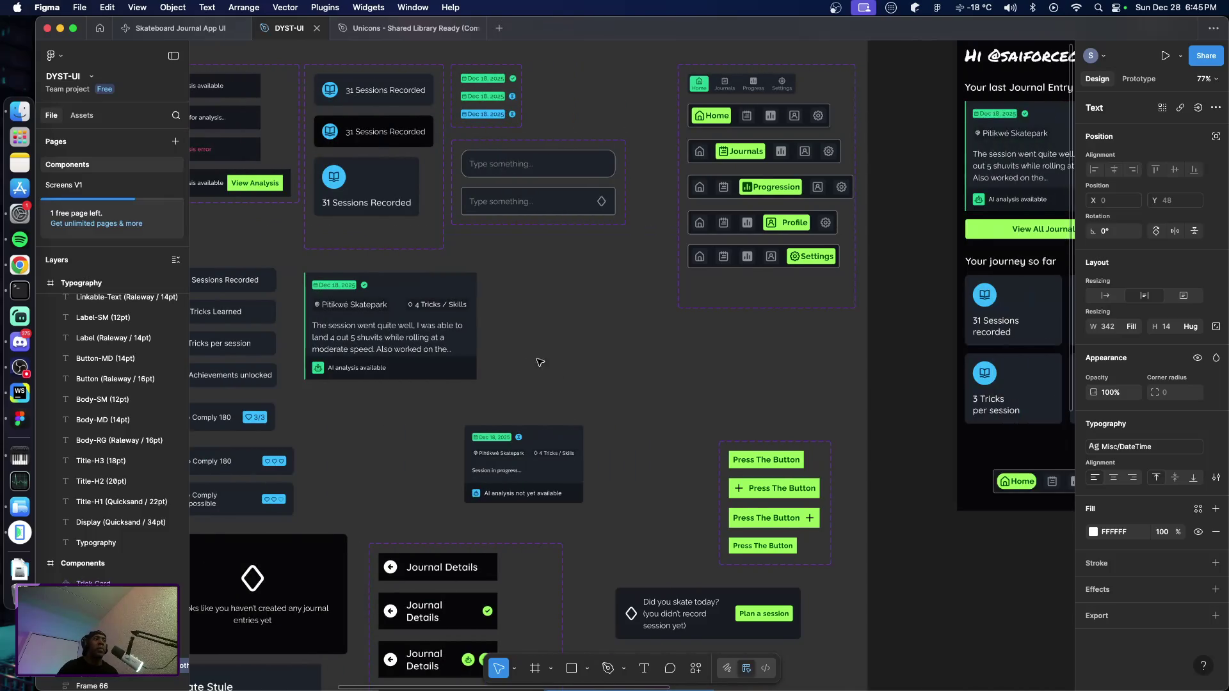
pyautogui.click(555, 366)
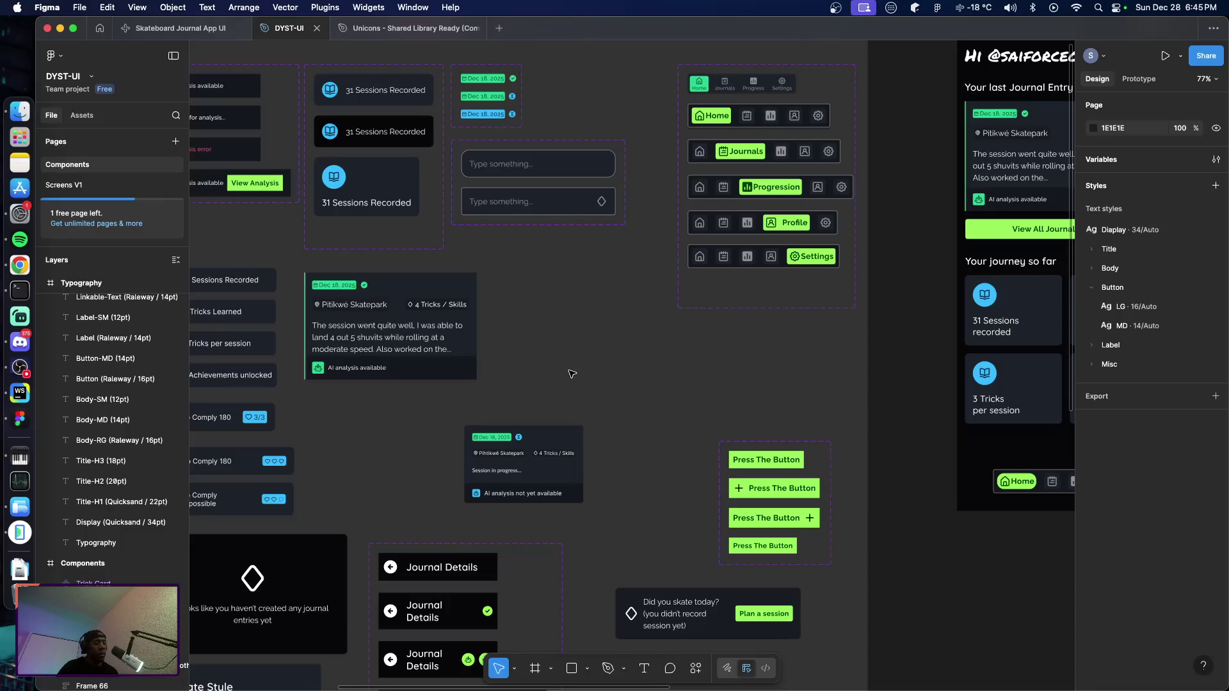
pyautogui.press('t')
pyautogui.press('Escape')
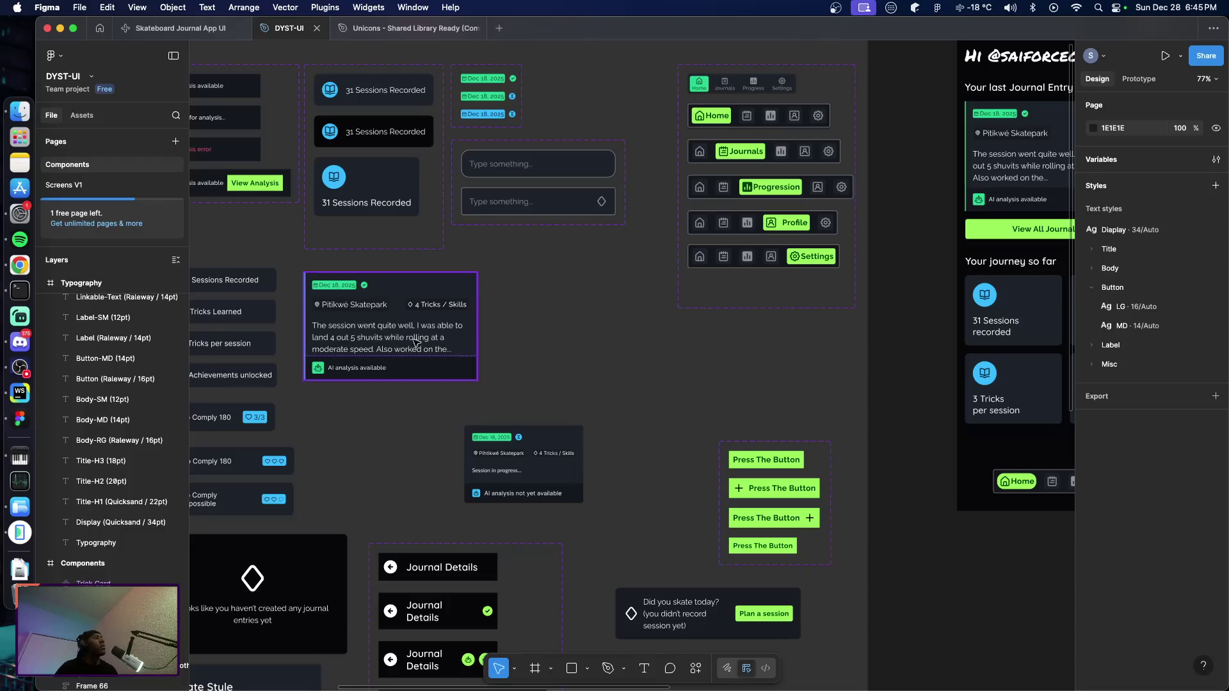
# Check the app's settings screen in the Android Emulator, then return to the Figma design
pyautogui.click(20, 534)
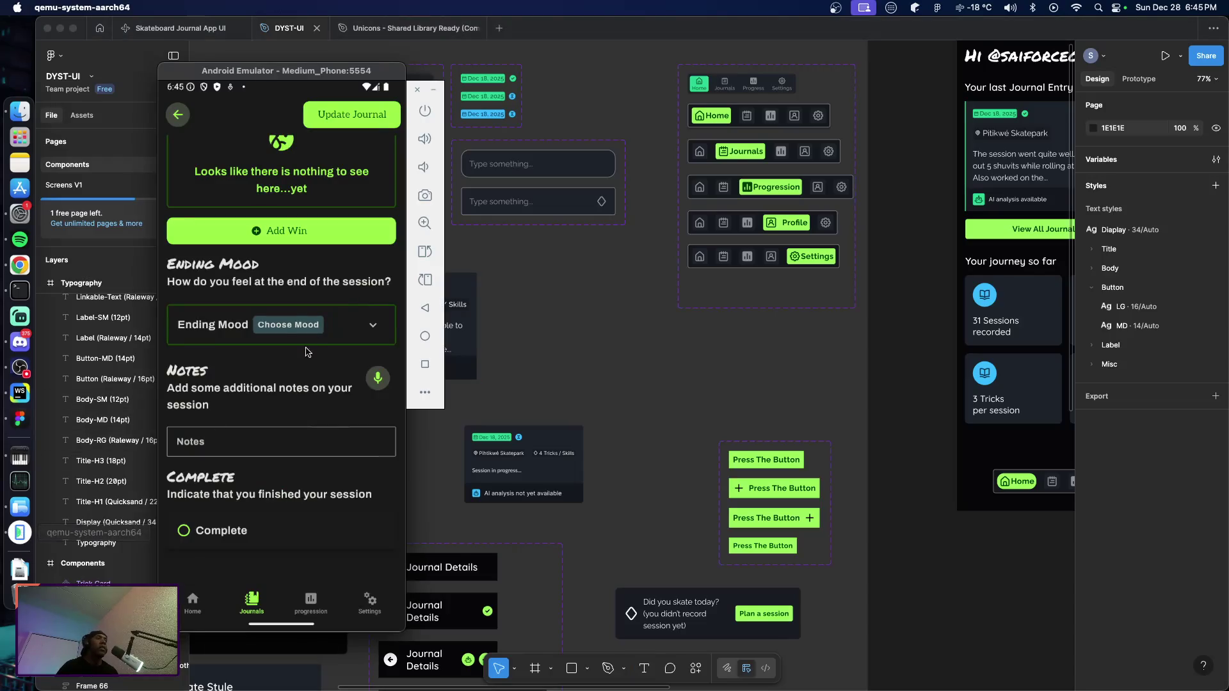
pyautogui.click(373, 602)
pyautogui.scroll(-5, 286, 225)
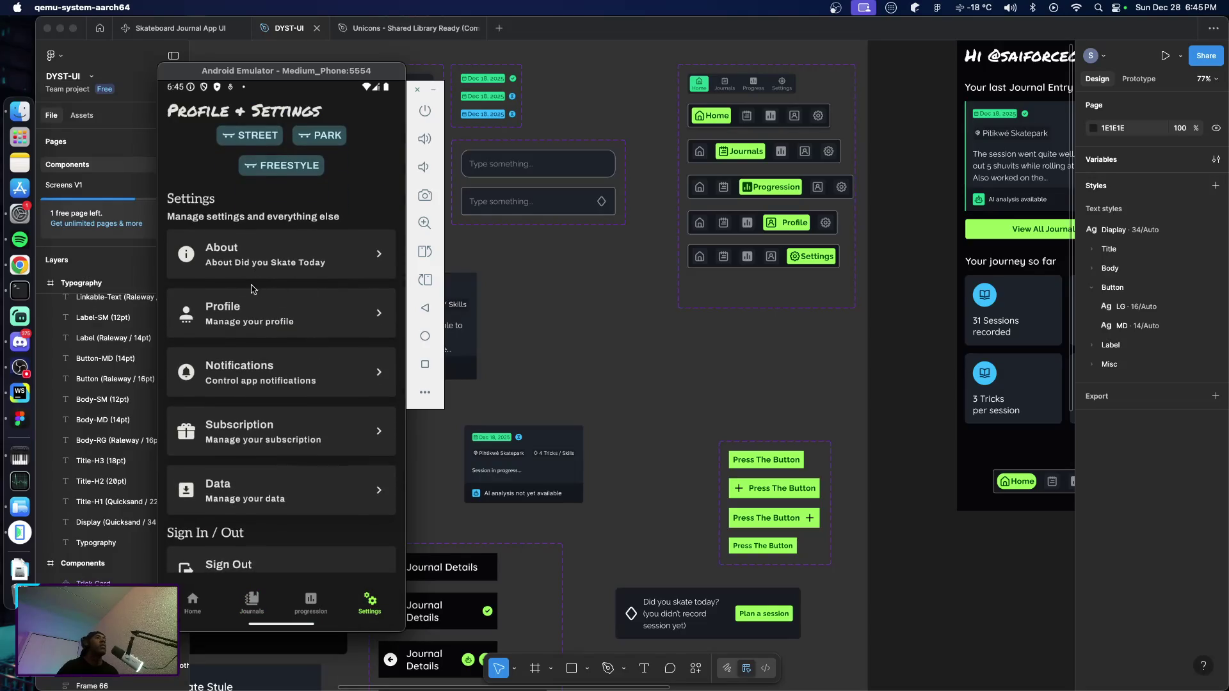
pyautogui.scroll(-1, 253, 289)
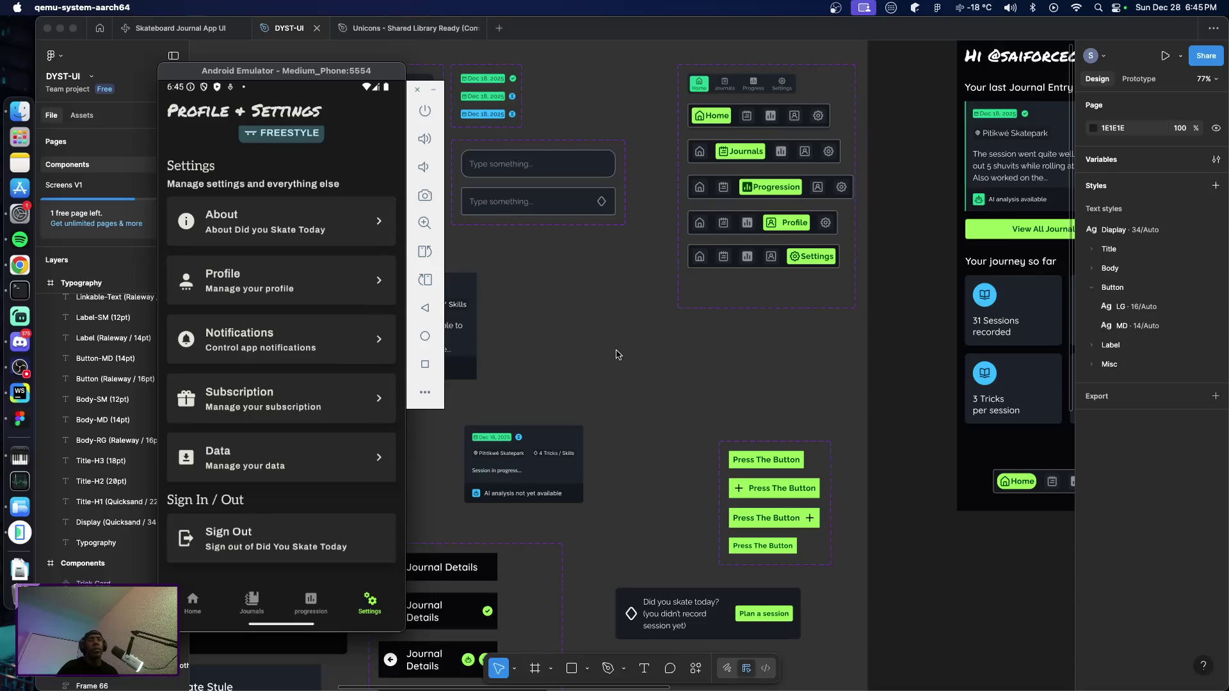
pyautogui.click(592, 341)
# Place a new About text layer on the Components canvas, glancing back at the emulator's settings list
pyautogui.press('t')
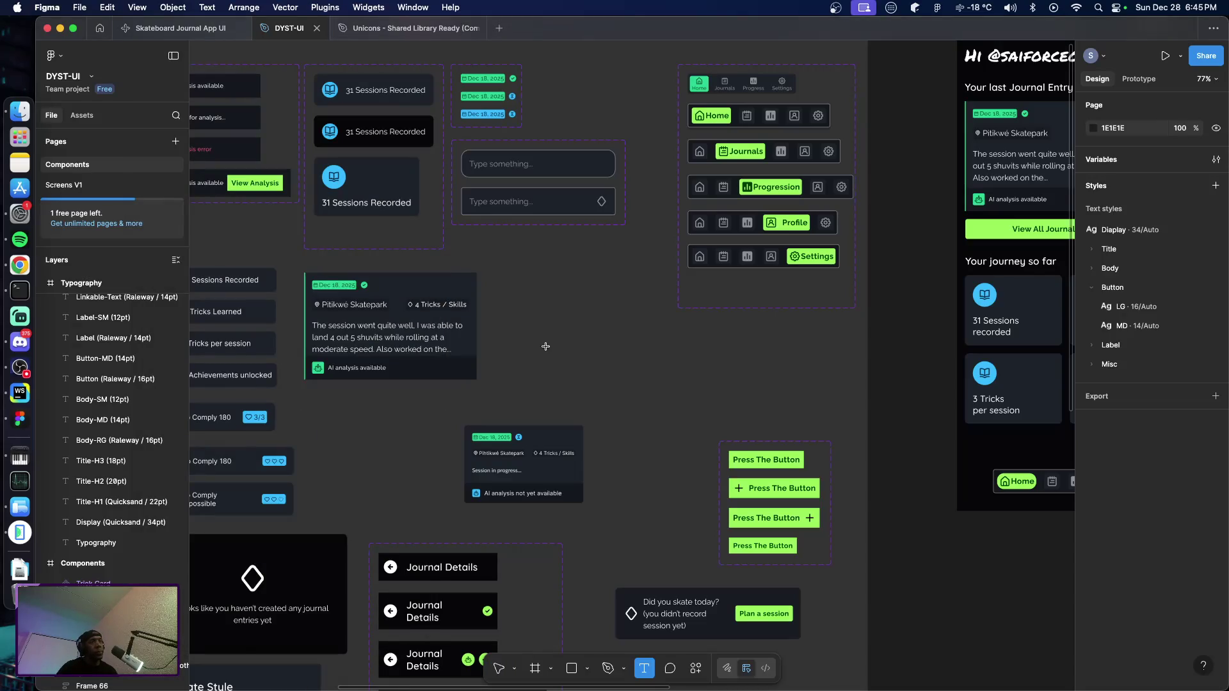
pyautogui.click(557, 359)
pyautogui.write('About')
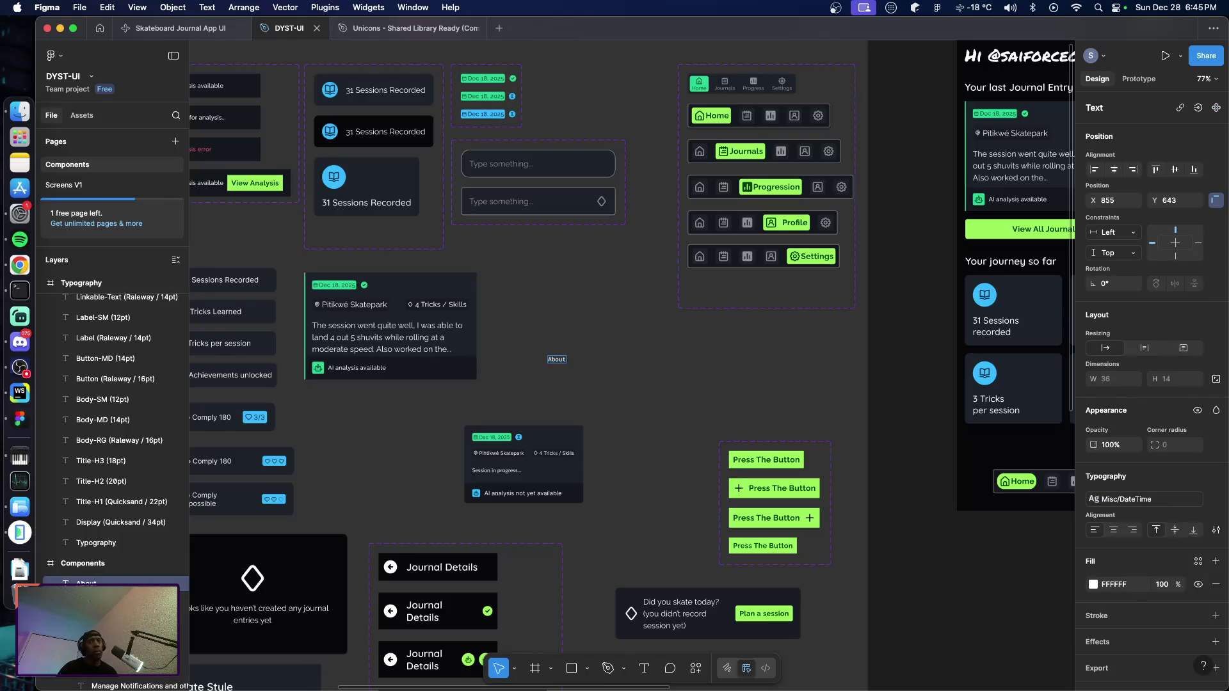
pyautogui.click(557, 359)
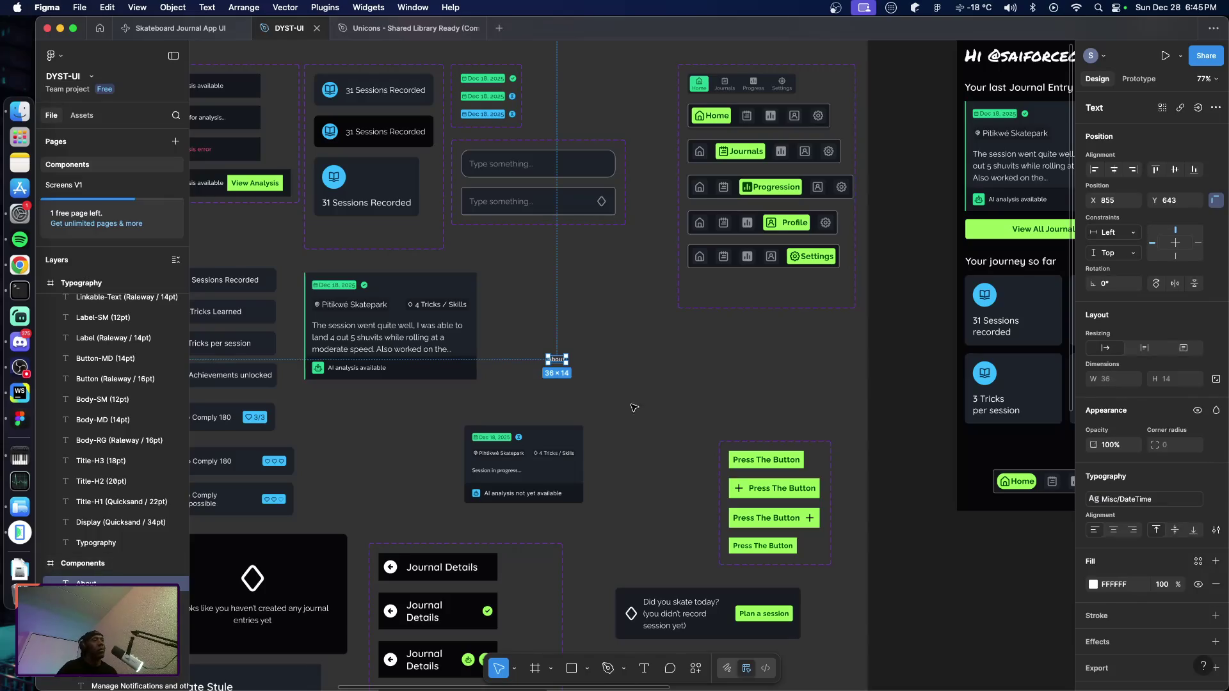
pyautogui.press('super+Tab')
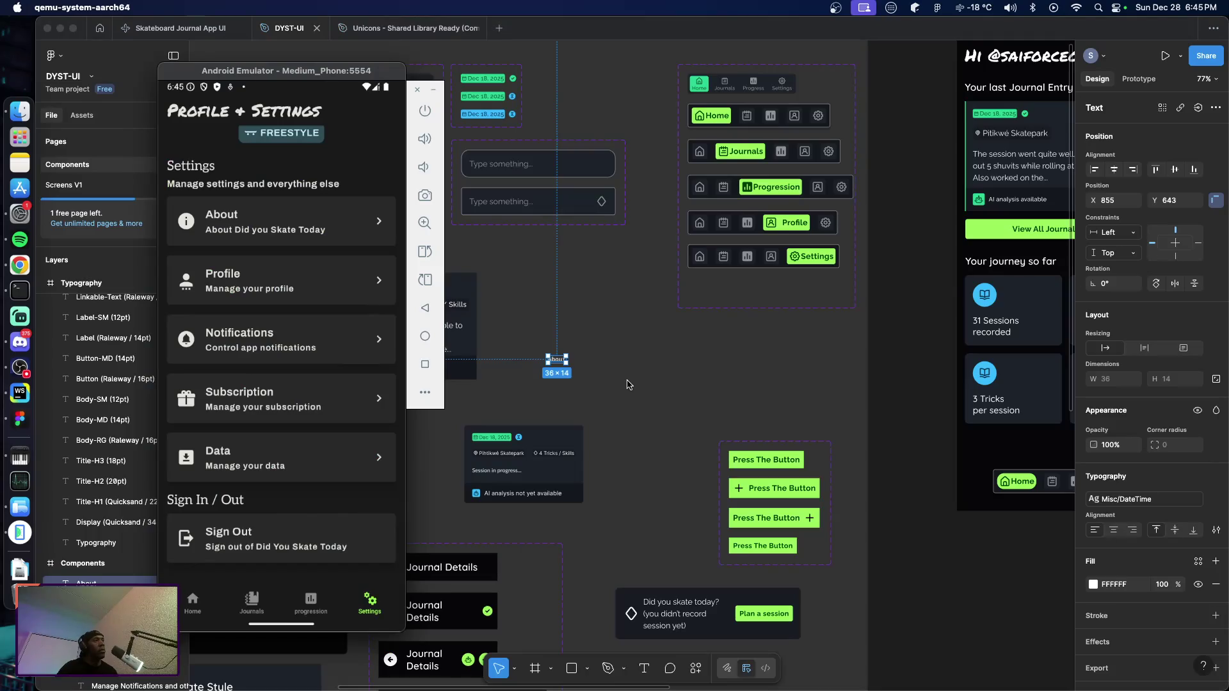
pyautogui.press('super+Tab')
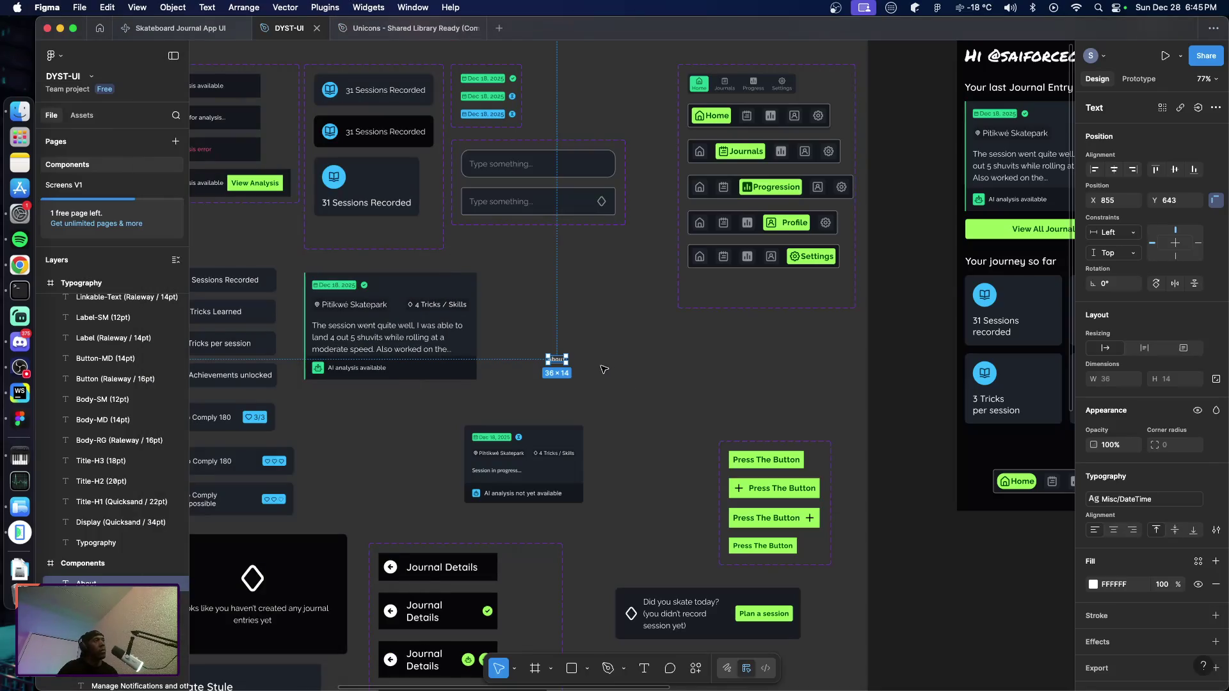
# In the Unicons library, search for info icons and preview the image, folder and mail info icons
pyautogui.click(413, 28)
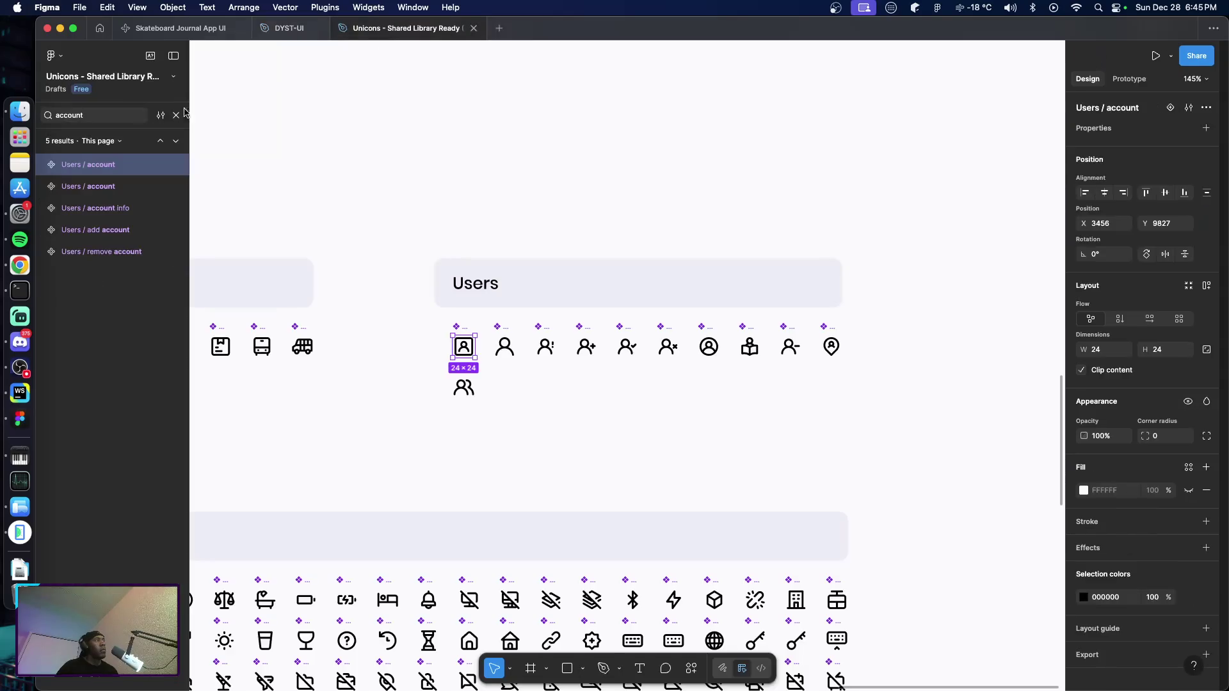
pyautogui.click(113, 115)
pyautogui.write('info')
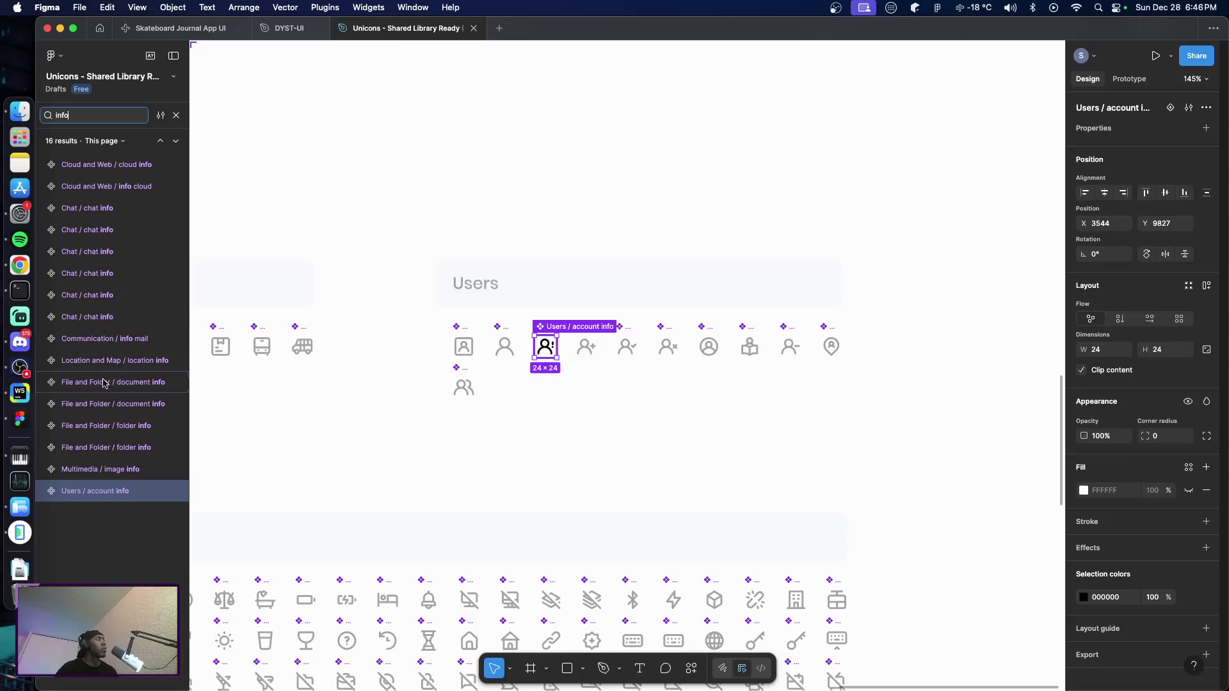
pyautogui.click(115, 469)
pyautogui.click(108, 447)
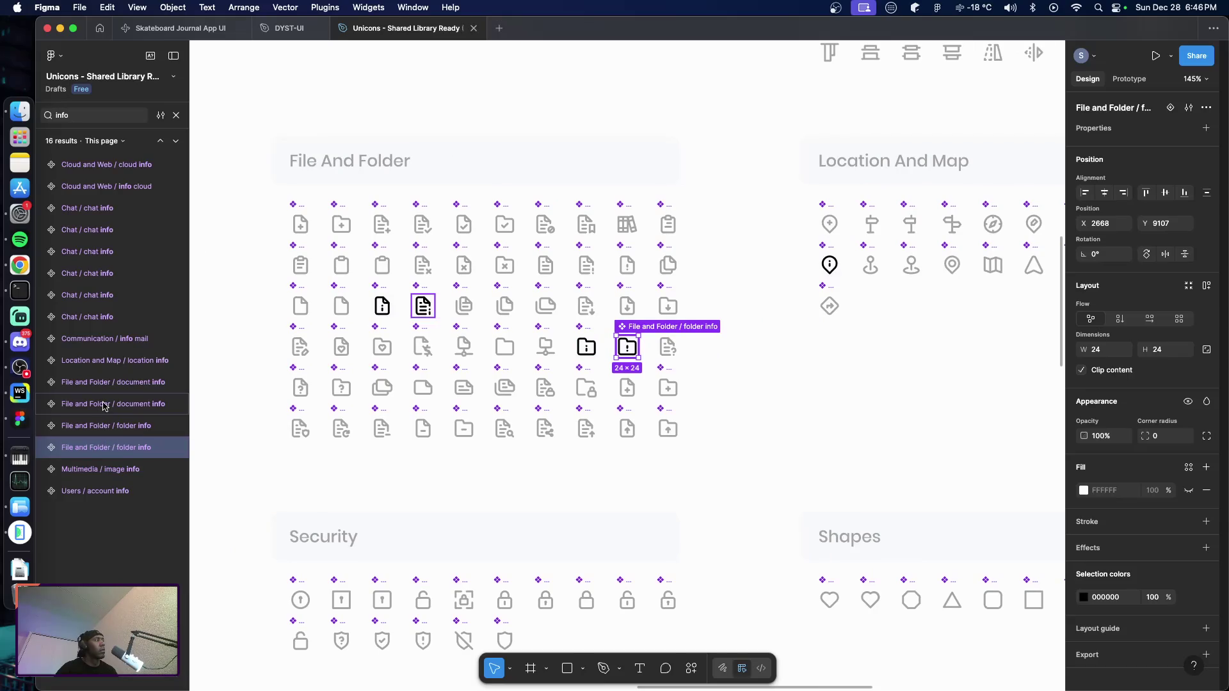
pyautogui.click(95, 340)
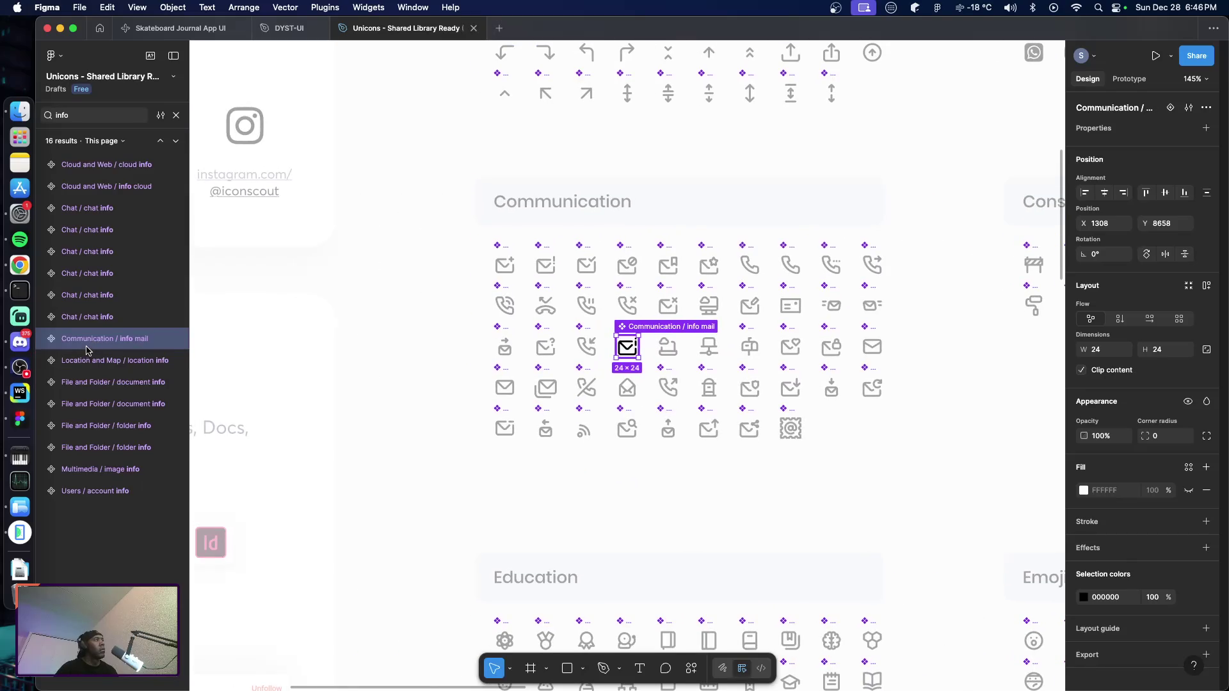
# Search the Unicons layers in turn for help, about and excl icons
pyautogui.doubleClick(87, 116)
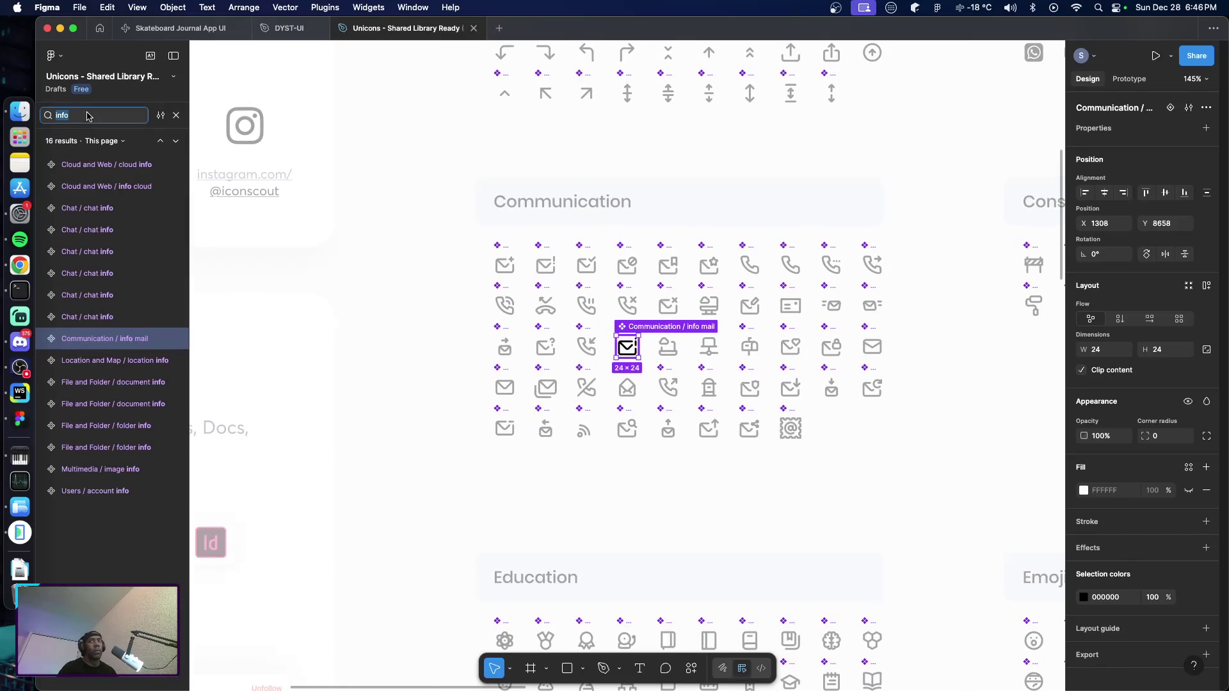
pyautogui.write('hel')
pyautogui.press('Down')
pyautogui.press('Down')
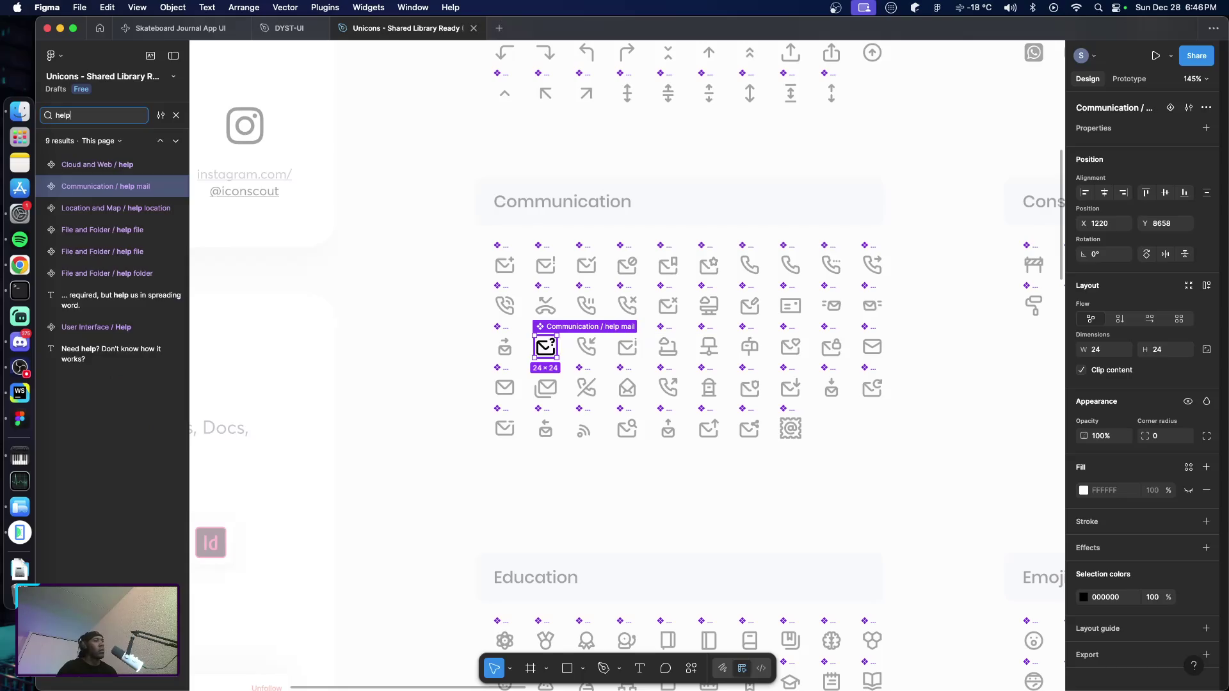
pyautogui.press('super+a')
pyautogui.write('ab')
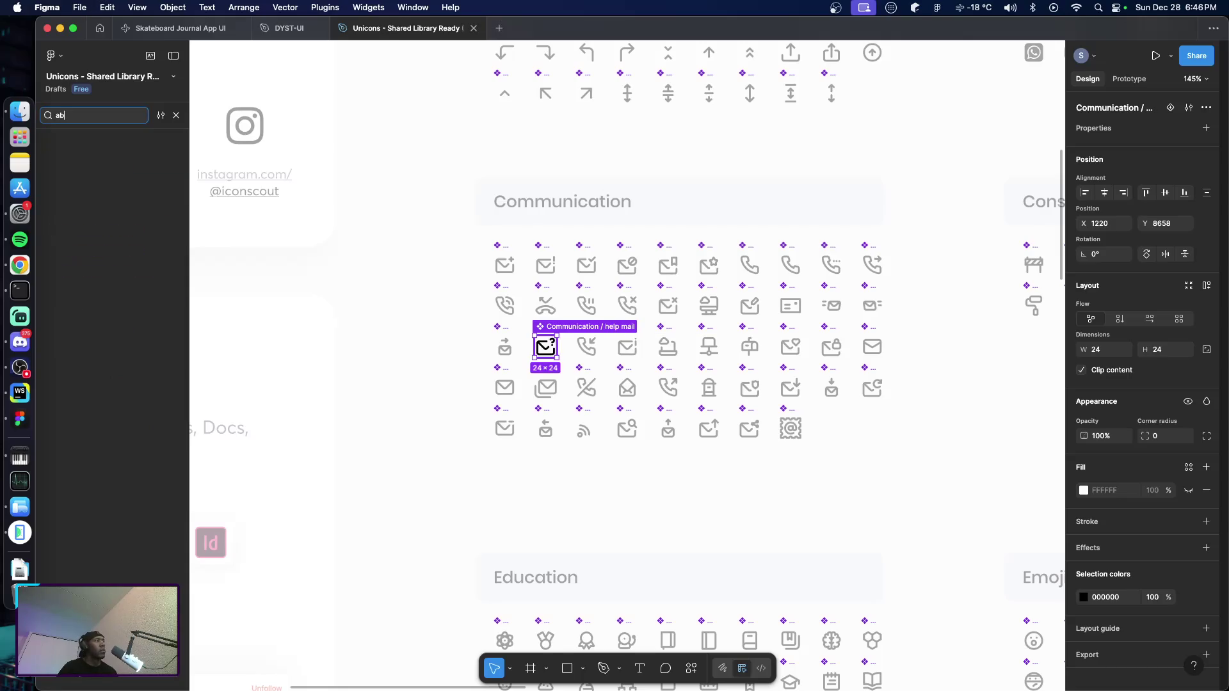
pyautogui.press('super+a')
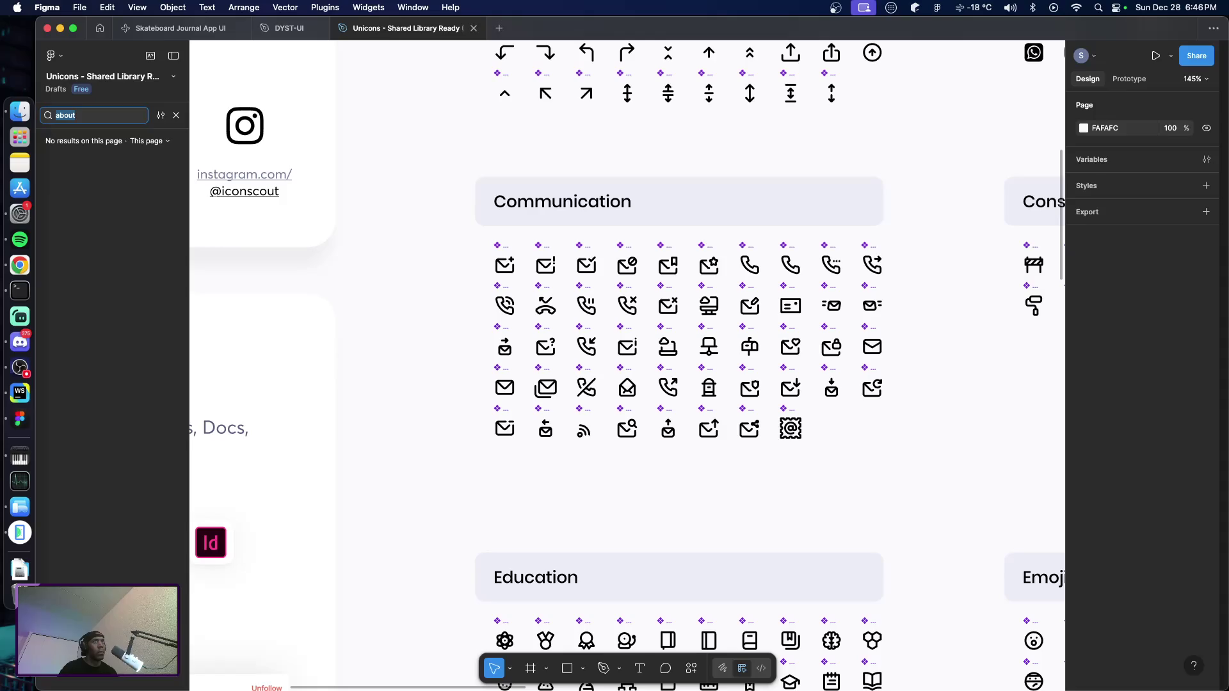
pyautogui.write('ex')
pyautogui.press('Return')
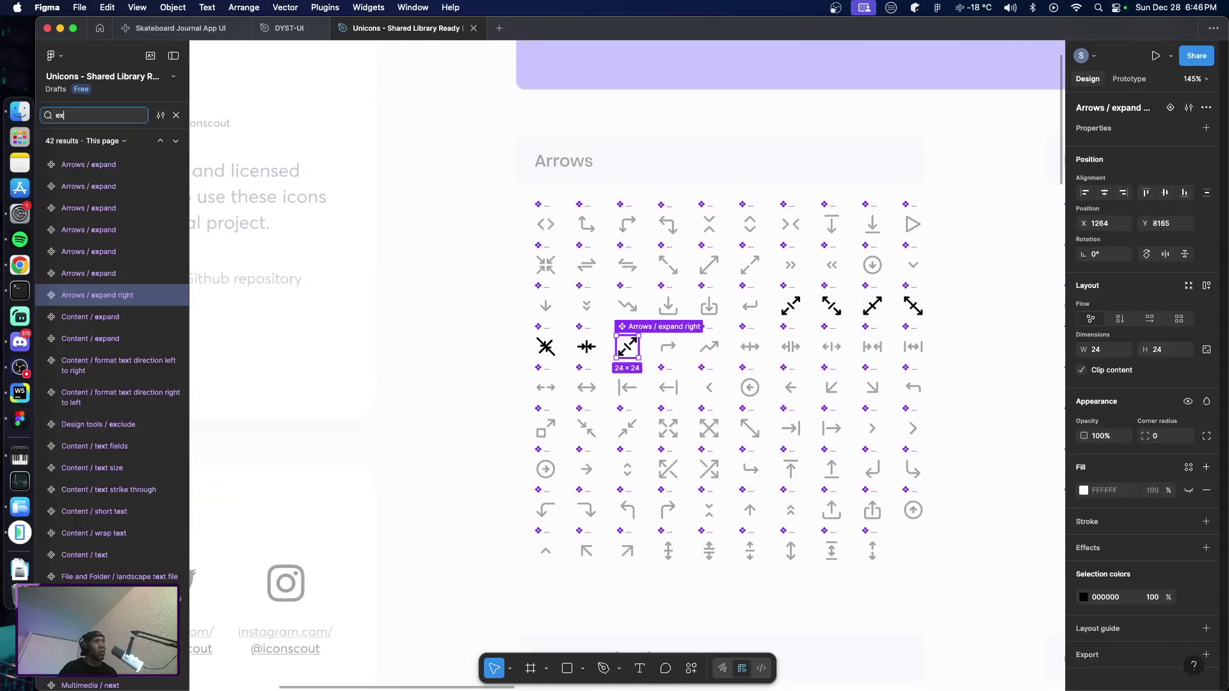
pyautogui.write('cl')
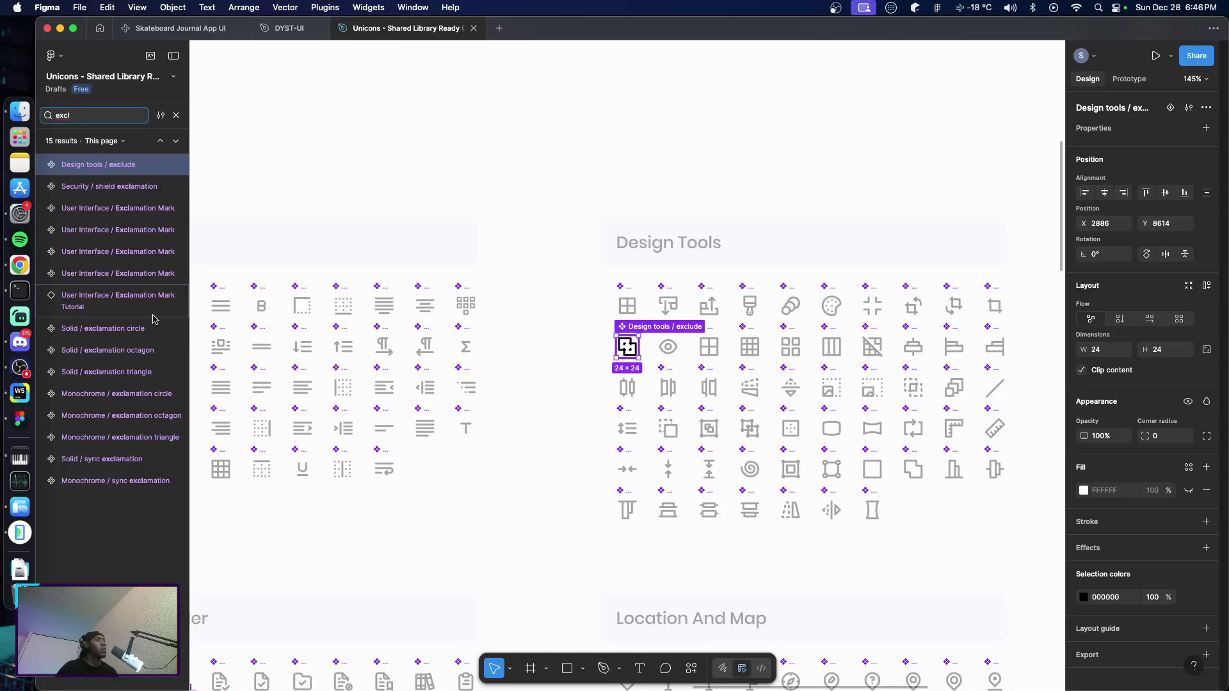
pyautogui.press('BackSpace')
pyautogui.press('BackSpace')
pyautogui.press('BackSpace')
pyautogui.write('card')
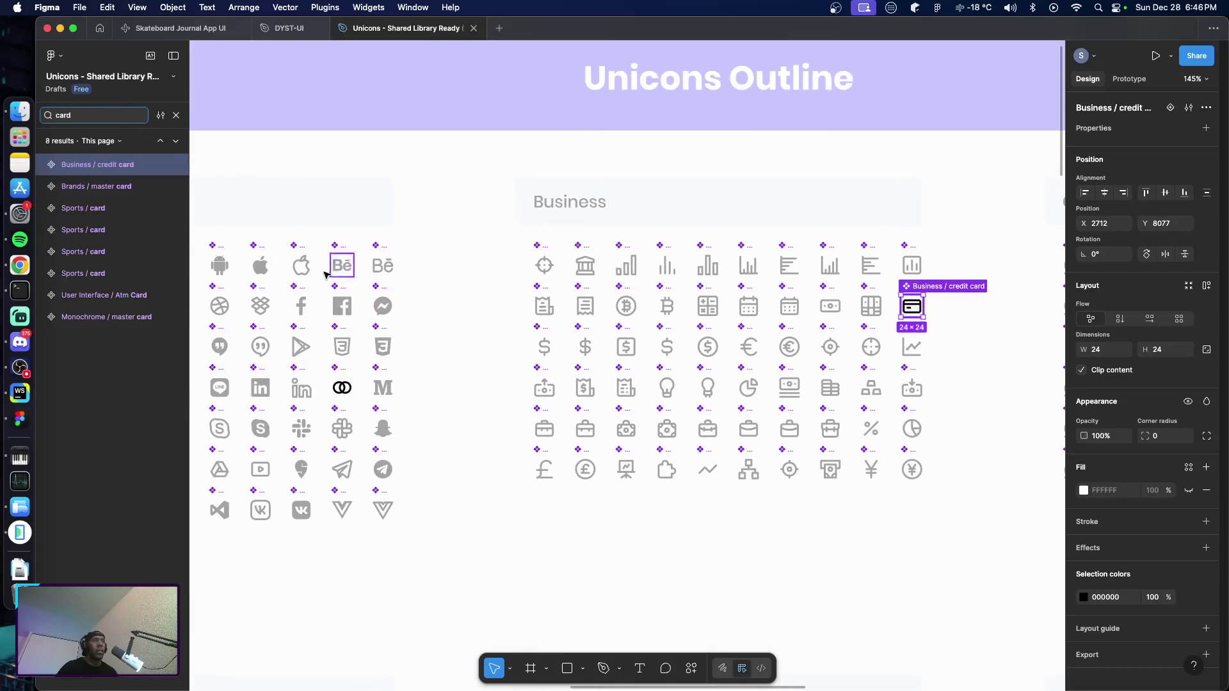
# Pick the diamond card icon from the Sports card results and return to the DYST-UI file
pyautogui.click(83, 208)
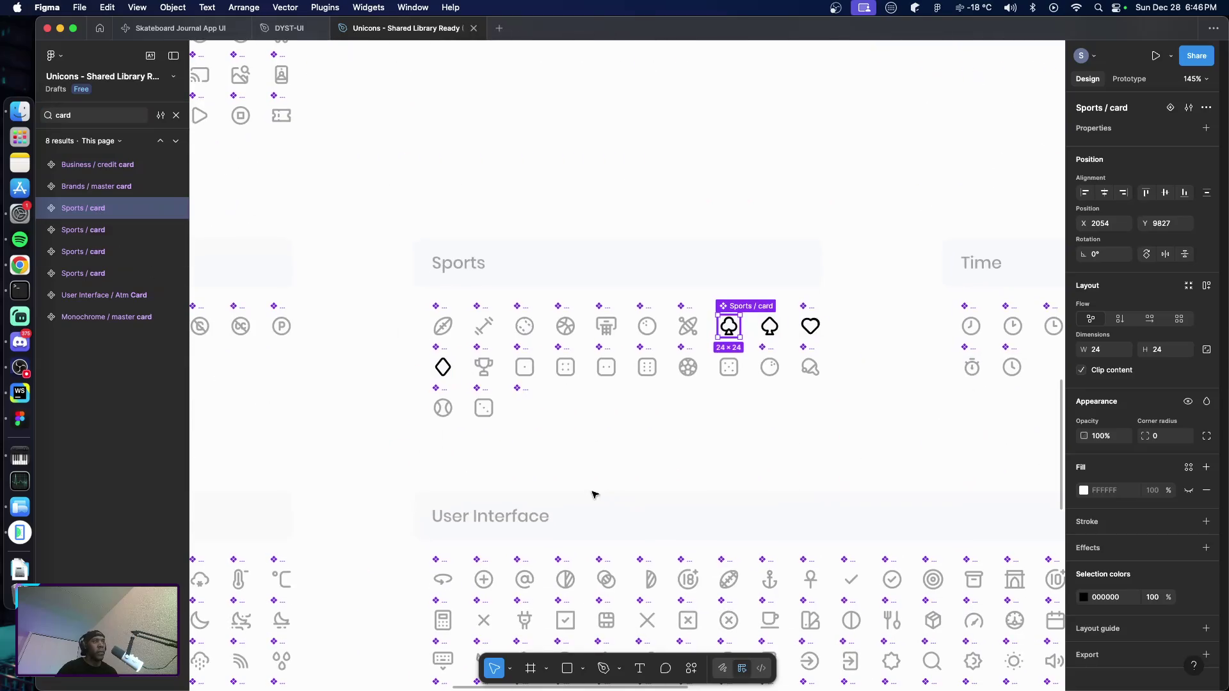
pyautogui.click(444, 370)
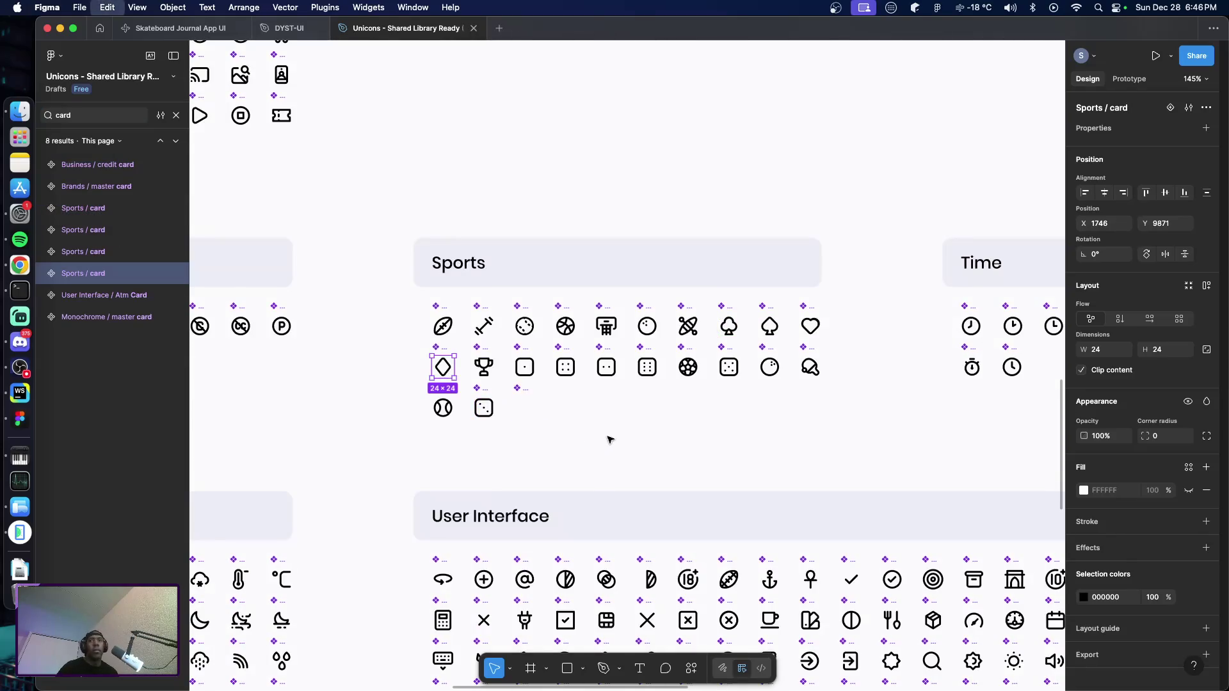
pyautogui.click(289, 28)
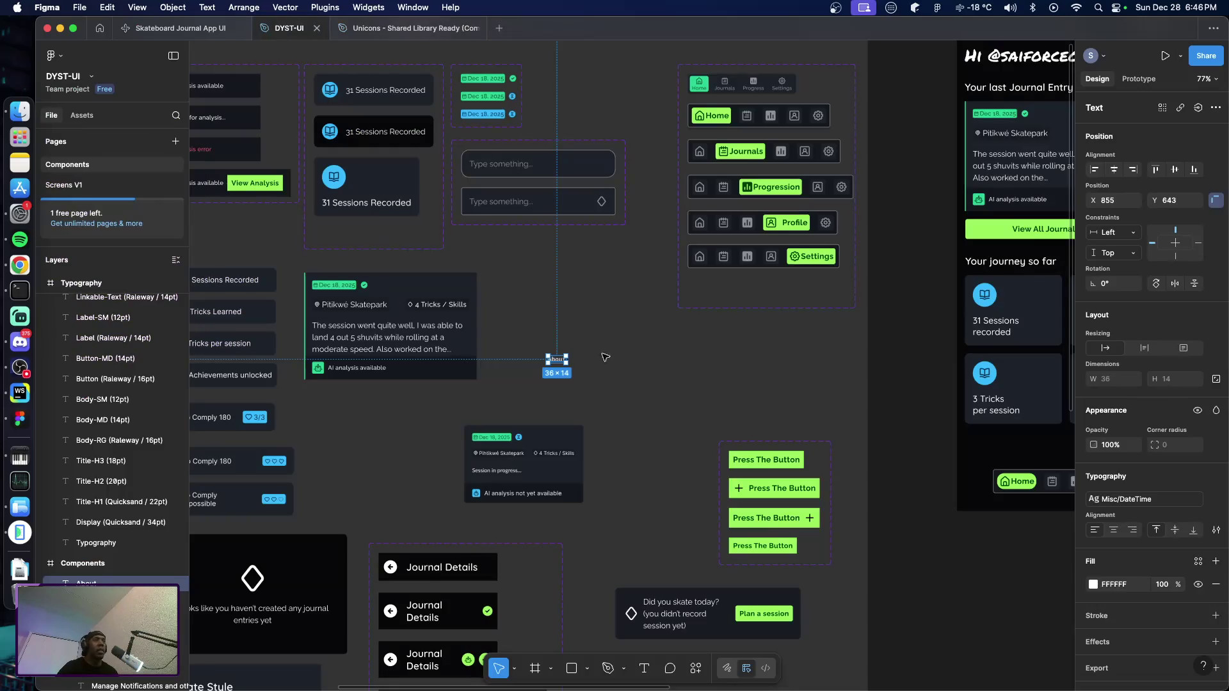
pyautogui.scroll(5, 565, 339)
pyautogui.scroll(5, 576, 366)
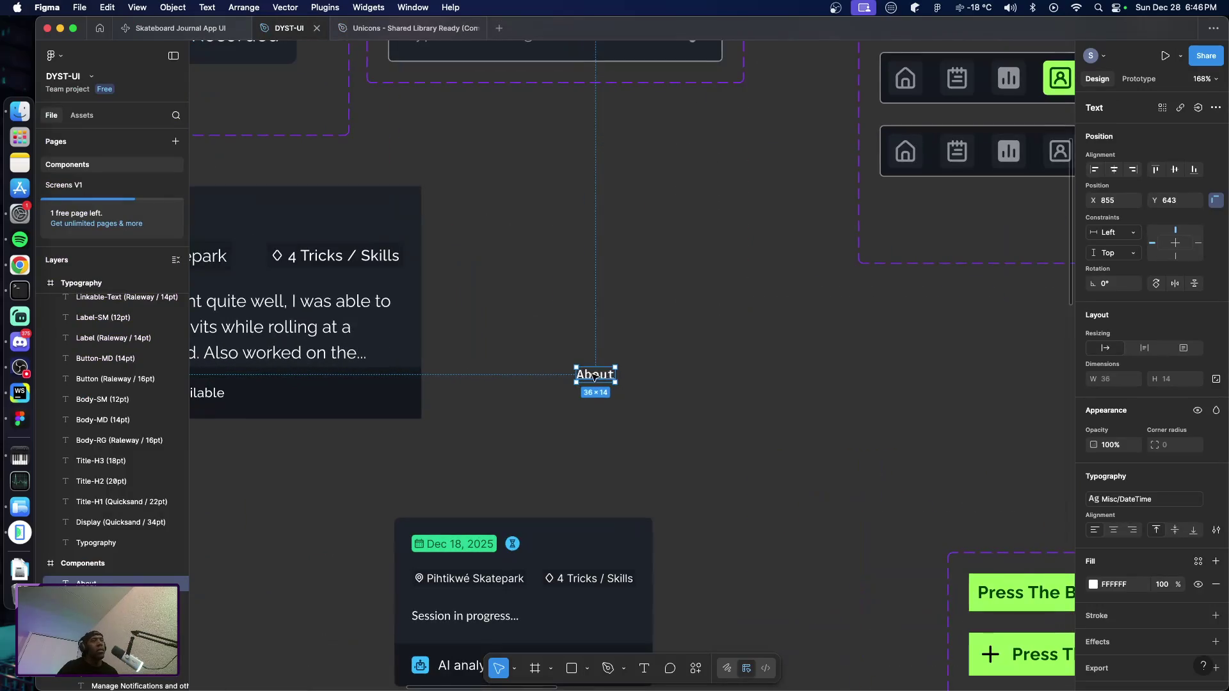
# Paste the diamond card icon left of the About text and style About as Title/H1, aligned with the icon
pyautogui.moveTo(596, 375); pyautogui.dragTo(689, 356)
pyautogui.click(616, 325)
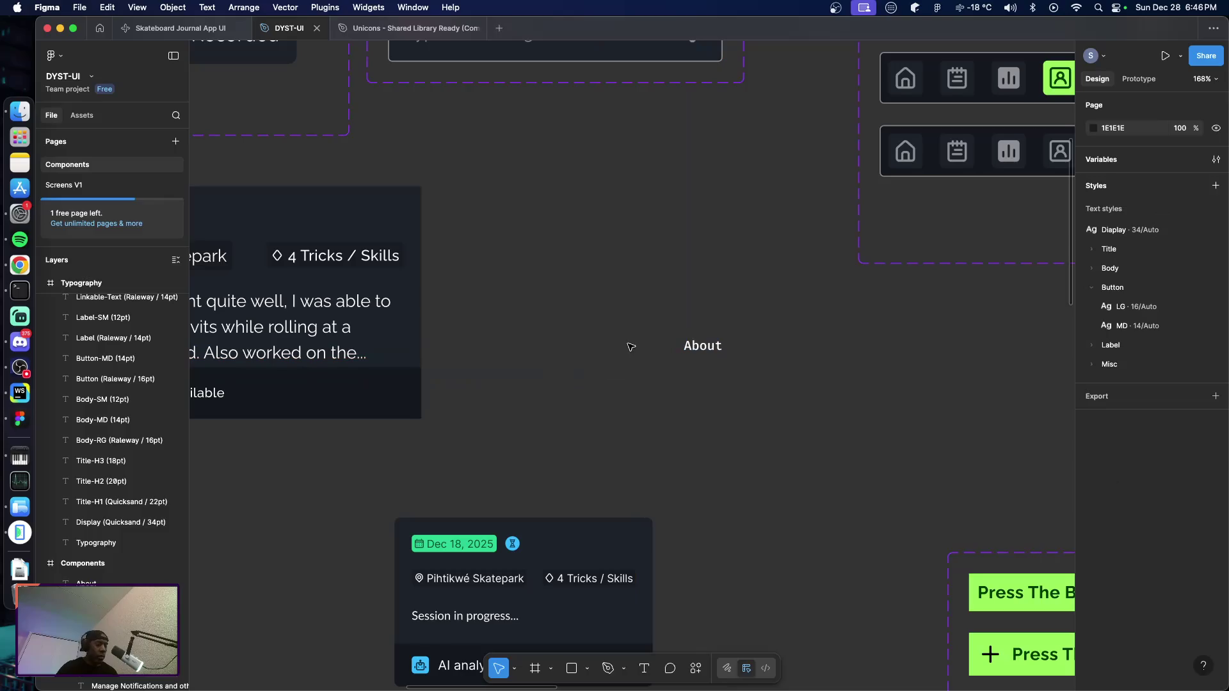
pyautogui.press('super+v')
pyautogui.moveTo(631, 363); pyautogui.dragTo(646, 346)
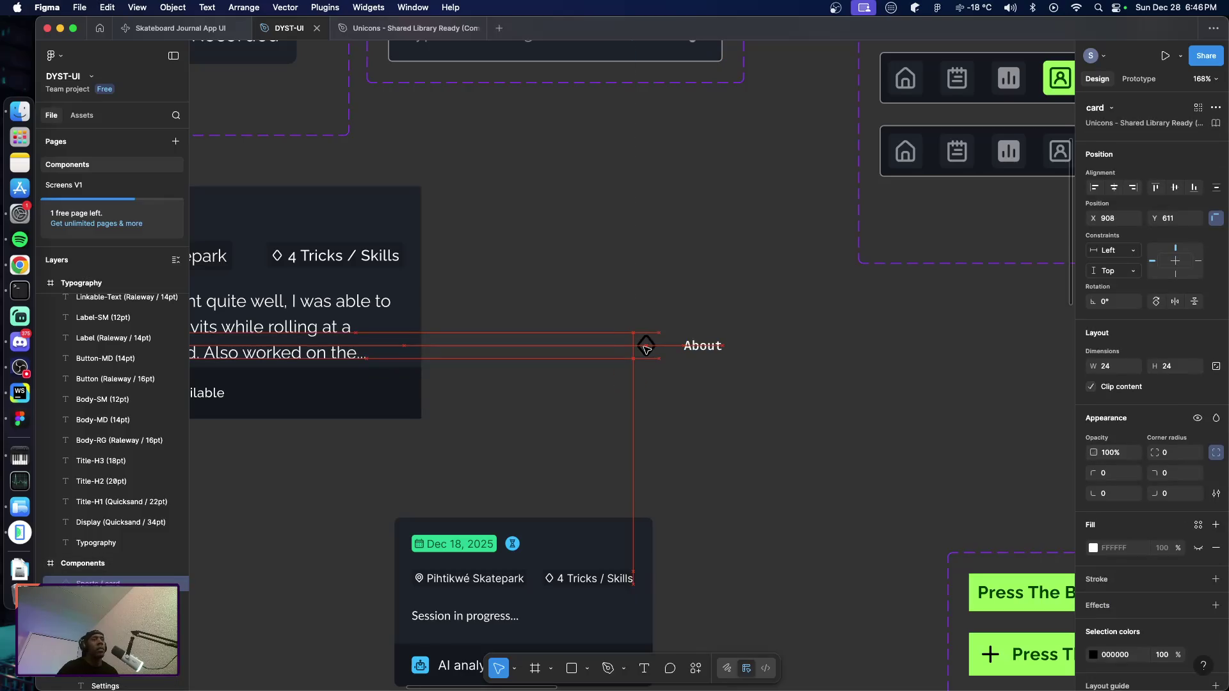
pyautogui.click(701, 349)
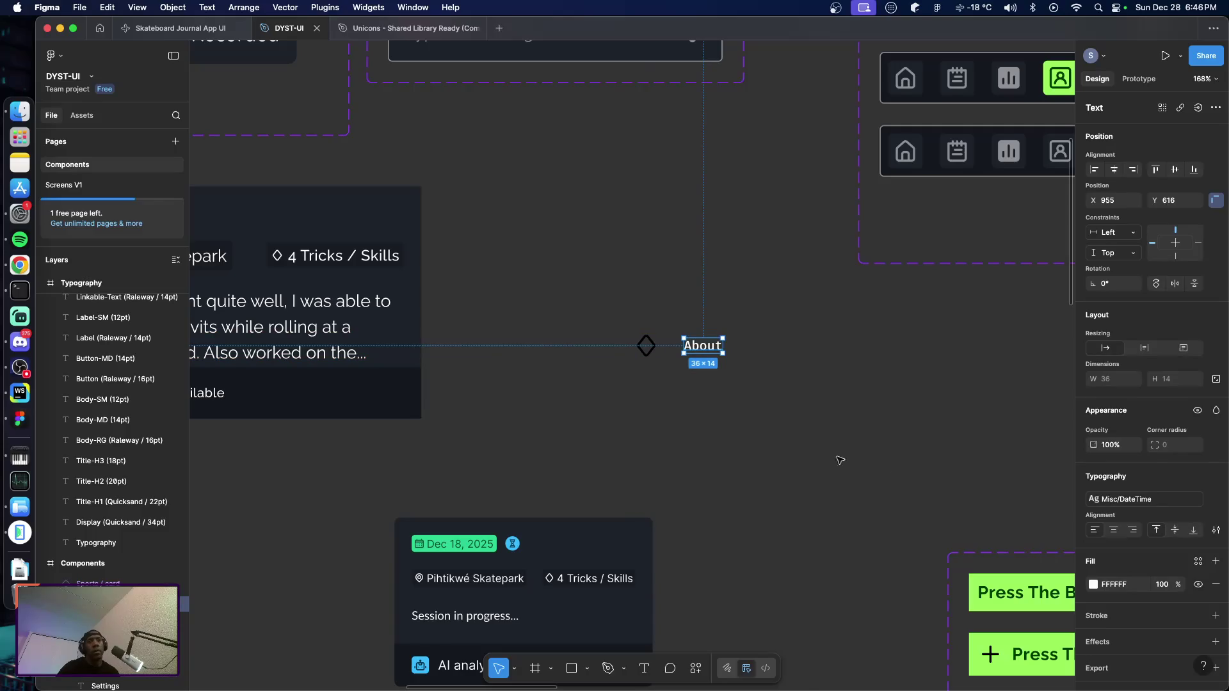
pyautogui.click(1132, 500)
pyautogui.scroll(2, 1034, 516)
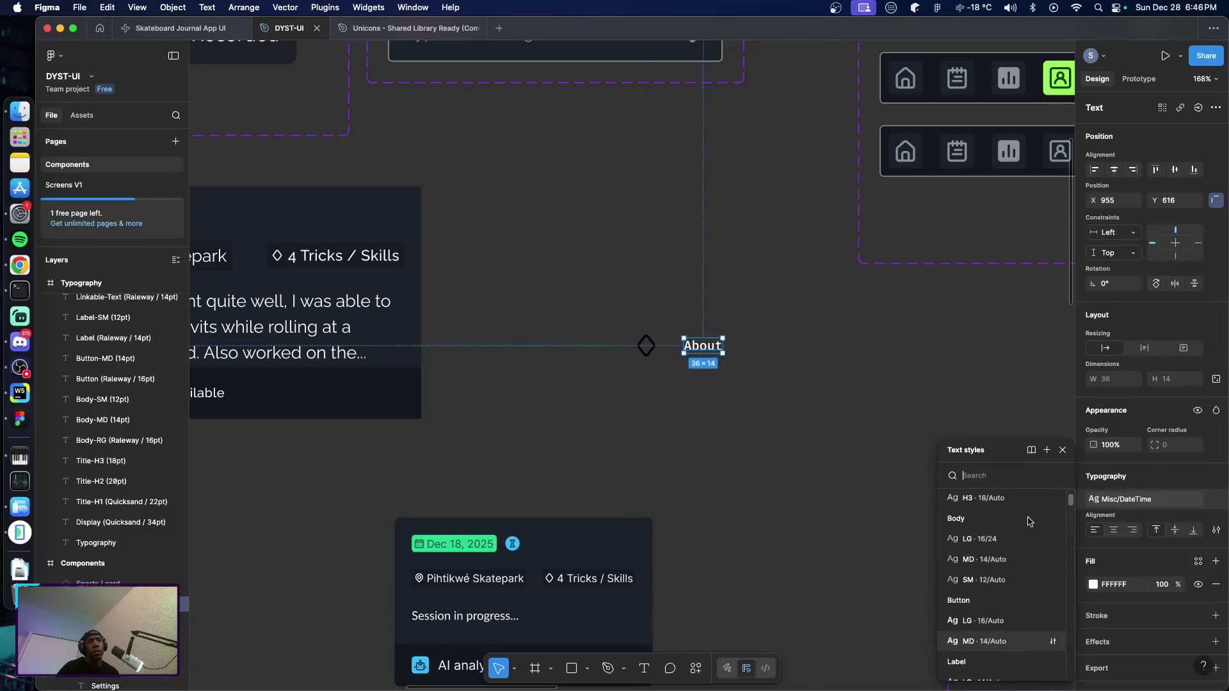
pyautogui.scroll(2, 1023, 533)
pyautogui.scroll(1, 1010, 550)
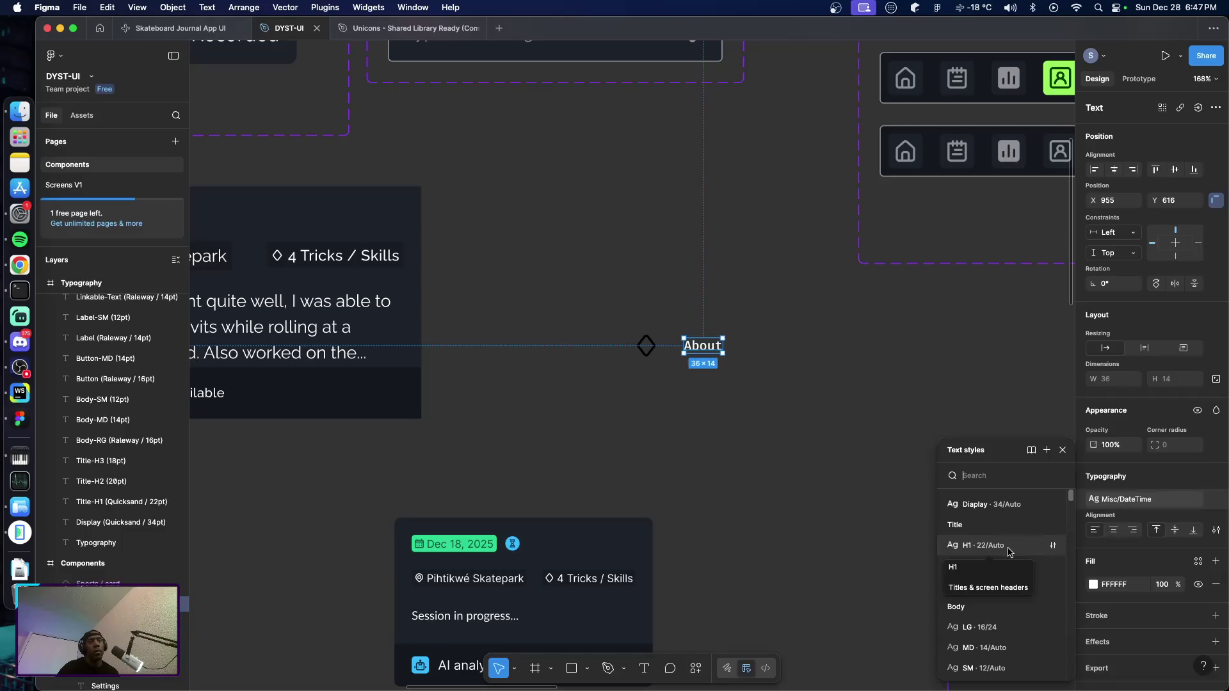
pyautogui.click(1010, 549)
pyautogui.moveTo(721, 369); pyautogui.dragTo(716, 346)
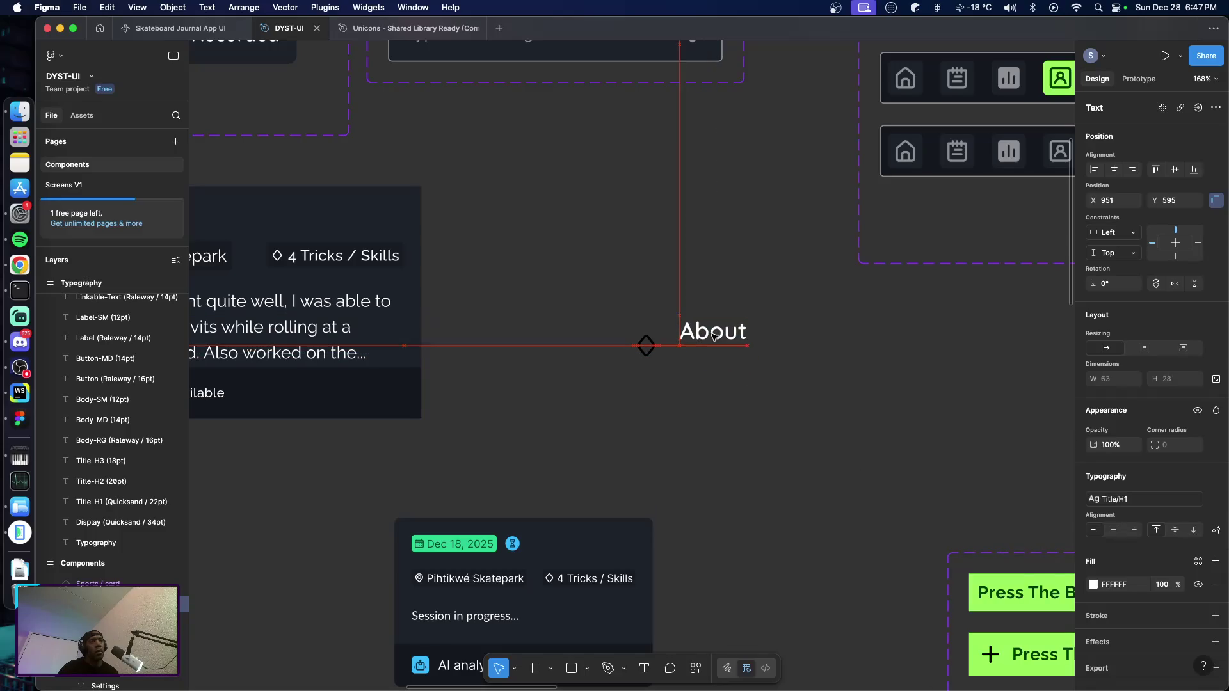
pyautogui.click(694, 353)
# Add a subtitle below About reading "Information about Did You Skate Today"
pyautogui.press('t')
pyautogui.click(683, 355)
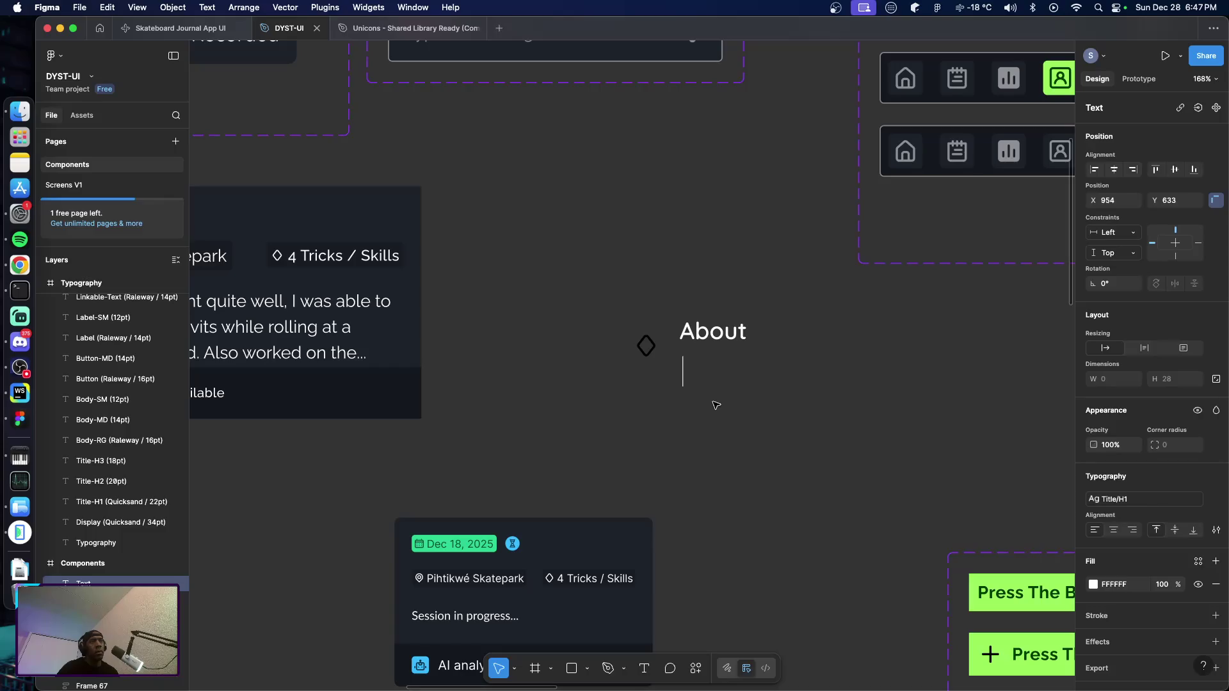
pyautogui.write('Abo')
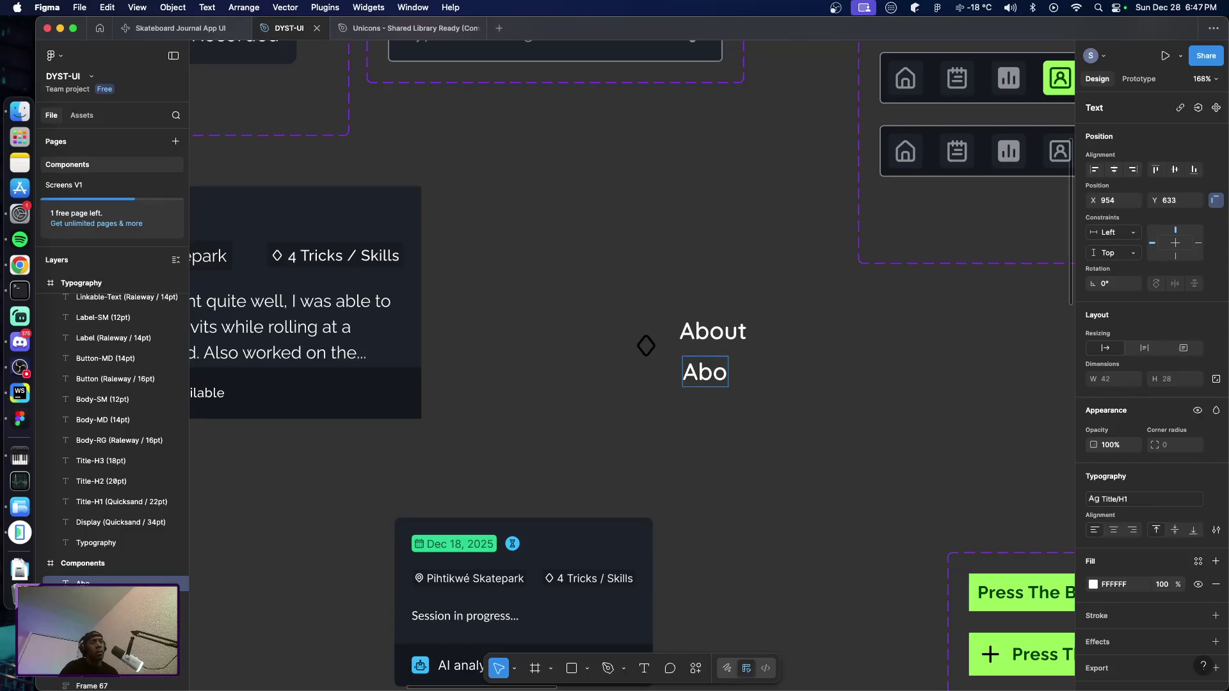
pyautogui.press('BackSpace')
pyautogui.press('BackSpace')
pyautogui.press('BackSpace')
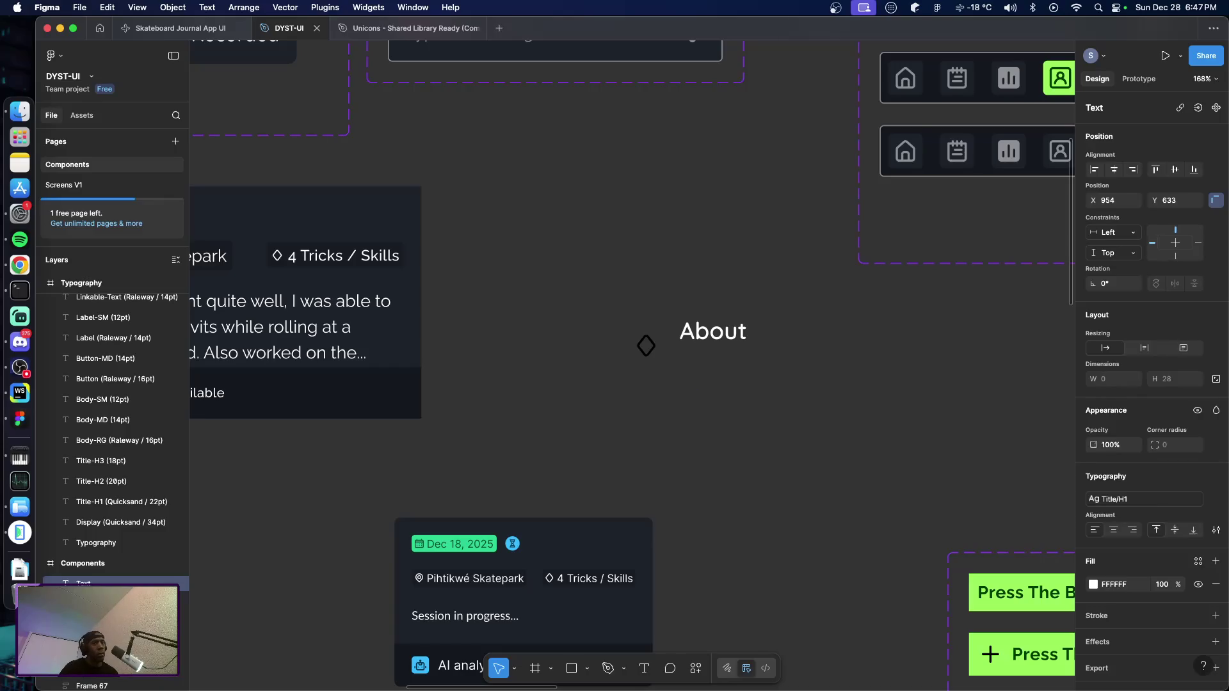
pyautogui.write('Information about ')
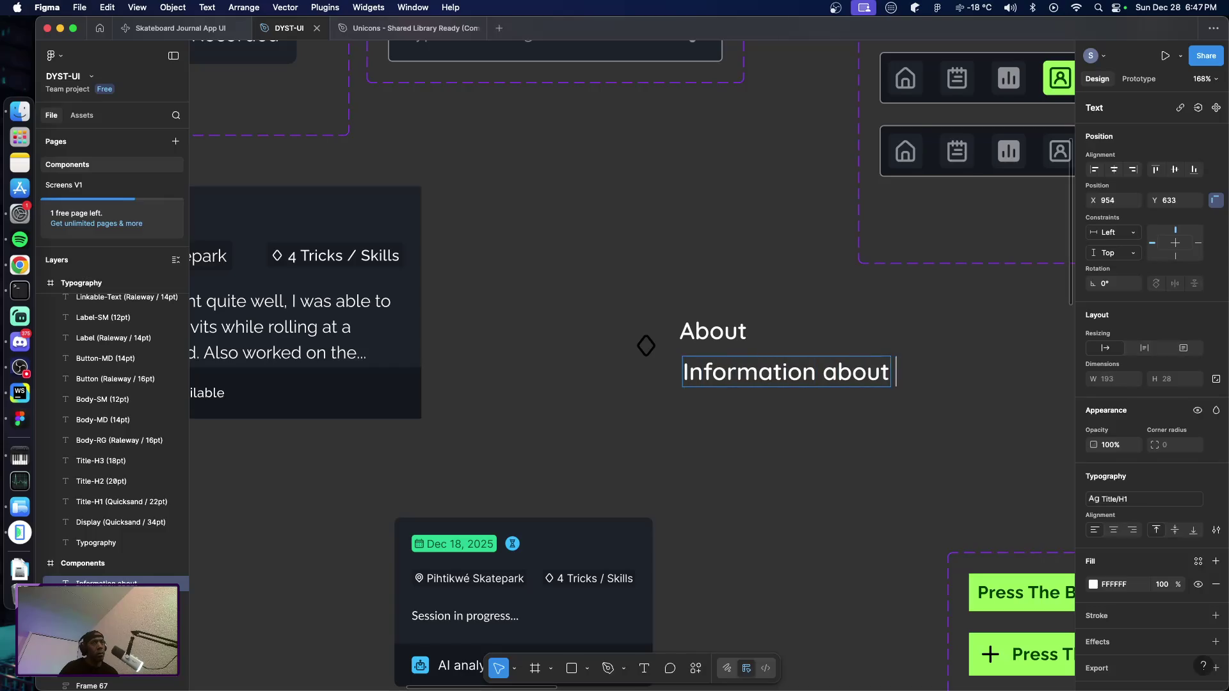
pyautogui.write('Did y')
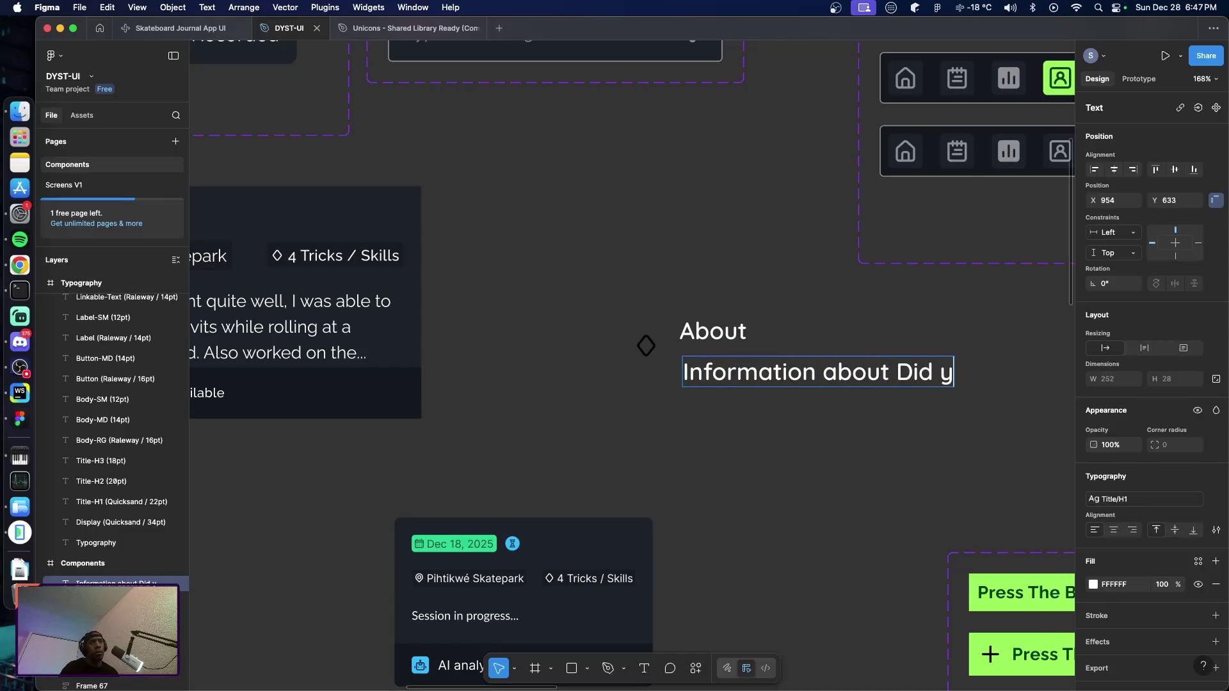
pyautogui.write('ou')
pyautogui.press('BackSpace')
pyautogui.press('BackSpace')
pyautogui.press('BackSpace')
pyautogui.write('Y')
pyautogui.write('ou Skate Today')
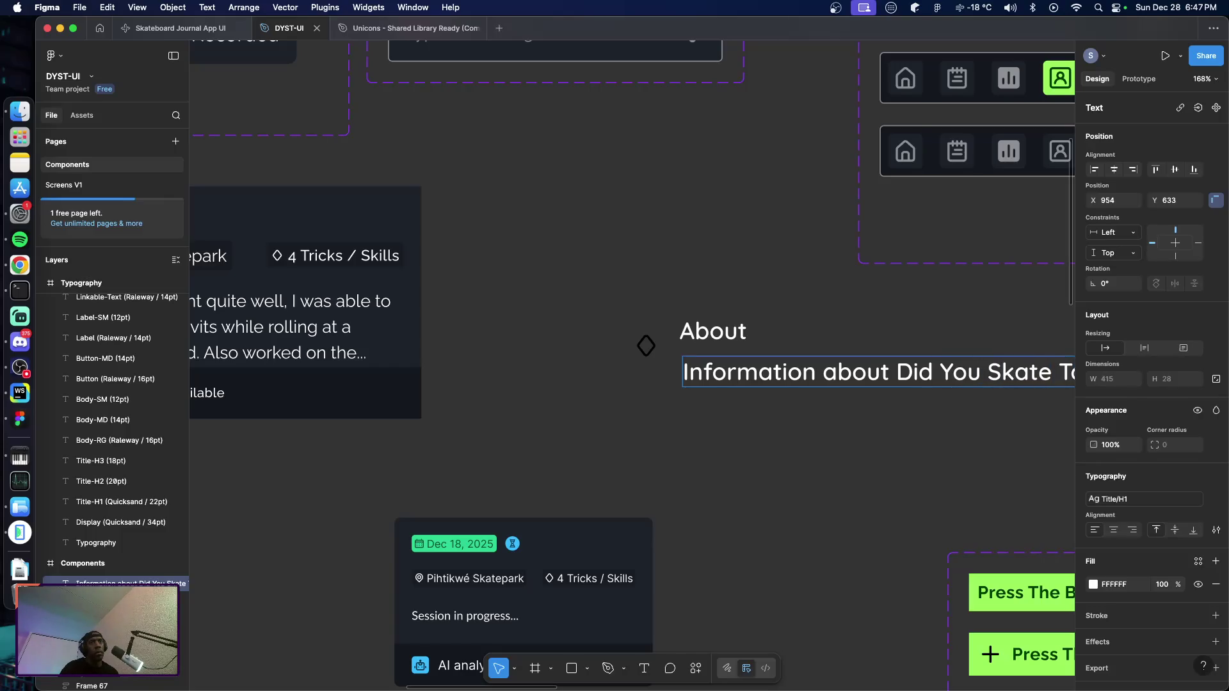
pyautogui.press('Escape')
pyautogui.click(1143, 499)
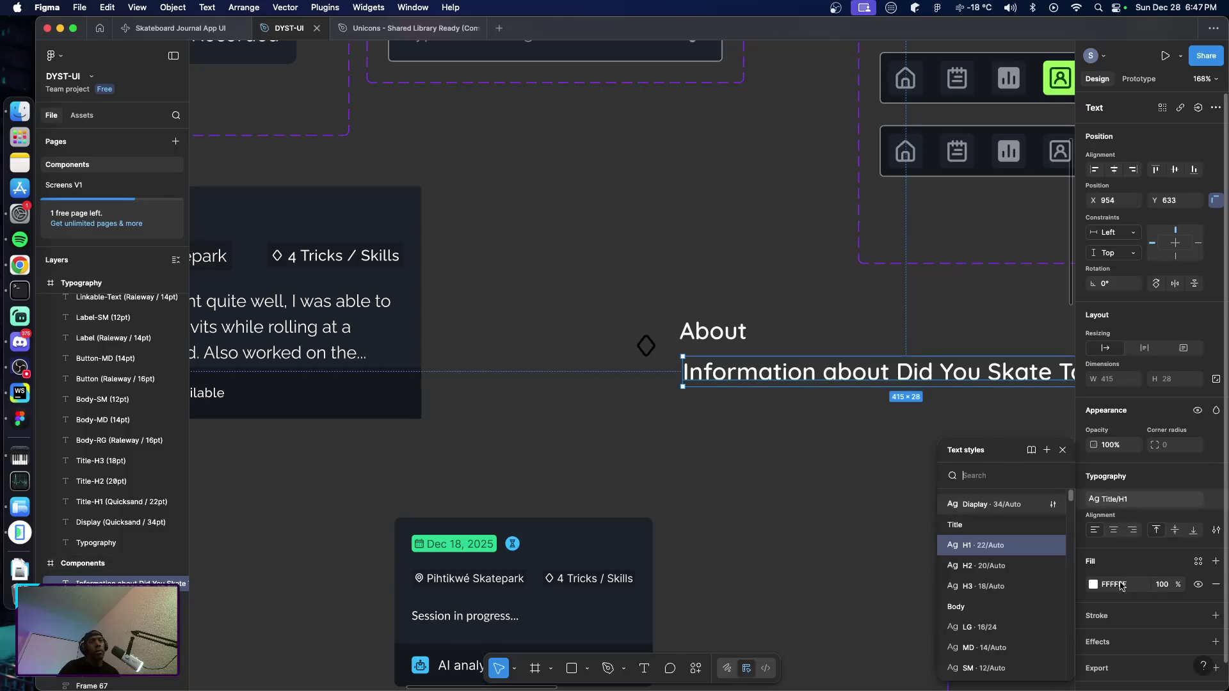
pyautogui.scroll(-2, 988, 587)
pyautogui.scroll(-2, 993, 600)
pyautogui.scroll(-1, 1004, 619)
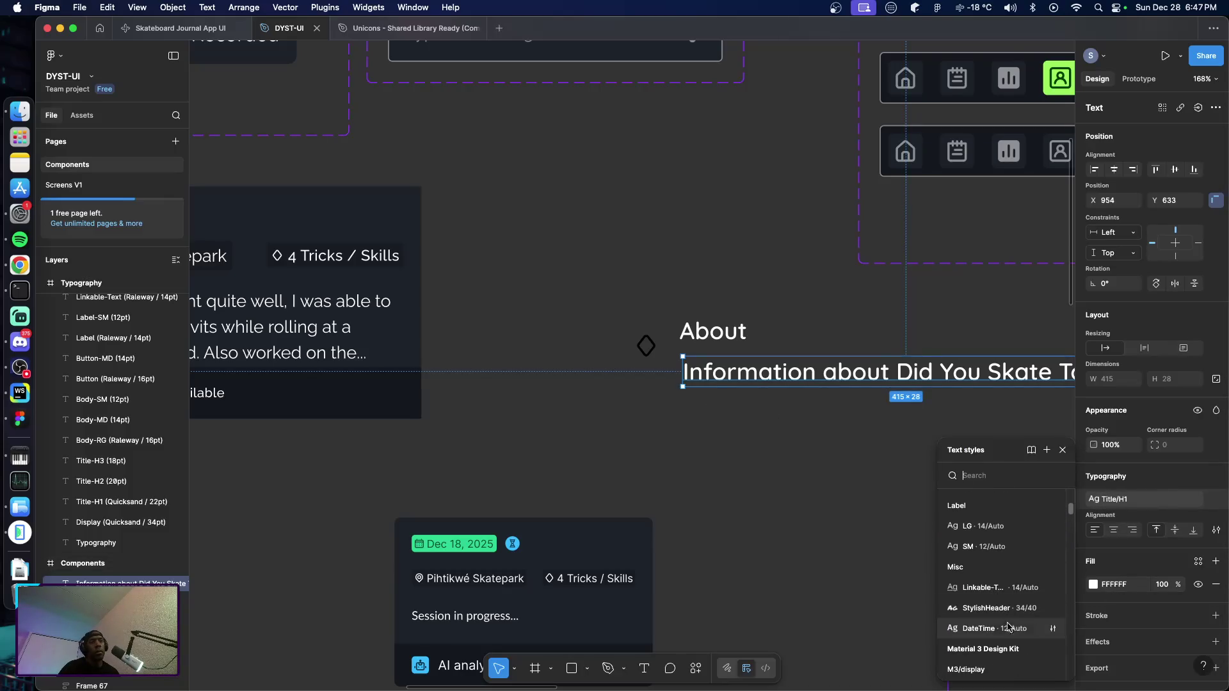
# Apply the Misc/DateTime style to the subtitle and wrap About and the subtitle in an auto-layout frame
pyautogui.click(1014, 637)
pyautogui.click(794, 456)
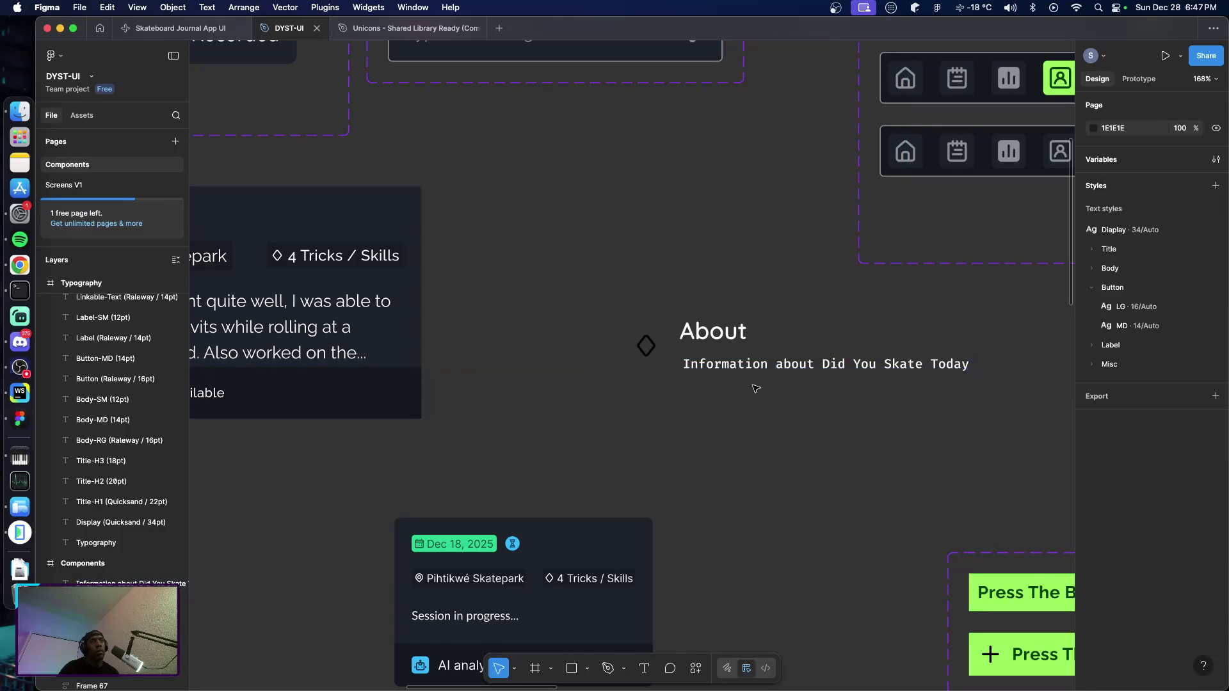
pyautogui.moveTo(708, 336); pyautogui.dragTo(712, 340)
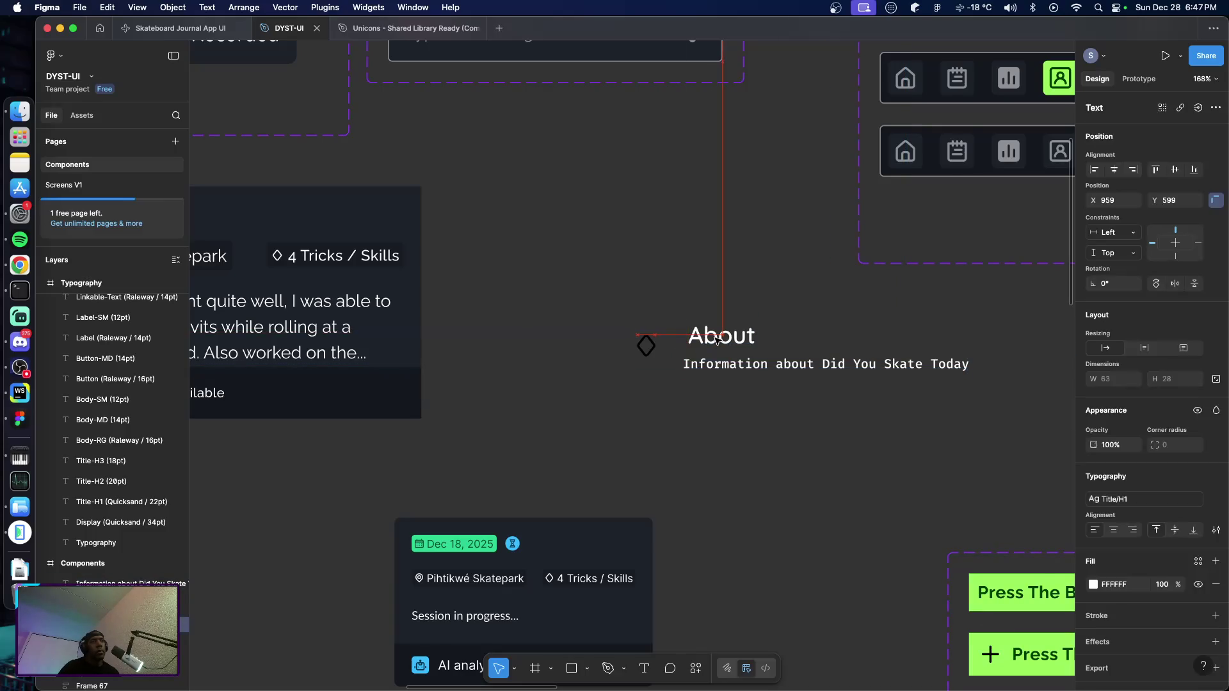
pyautogui.click(724, 402)
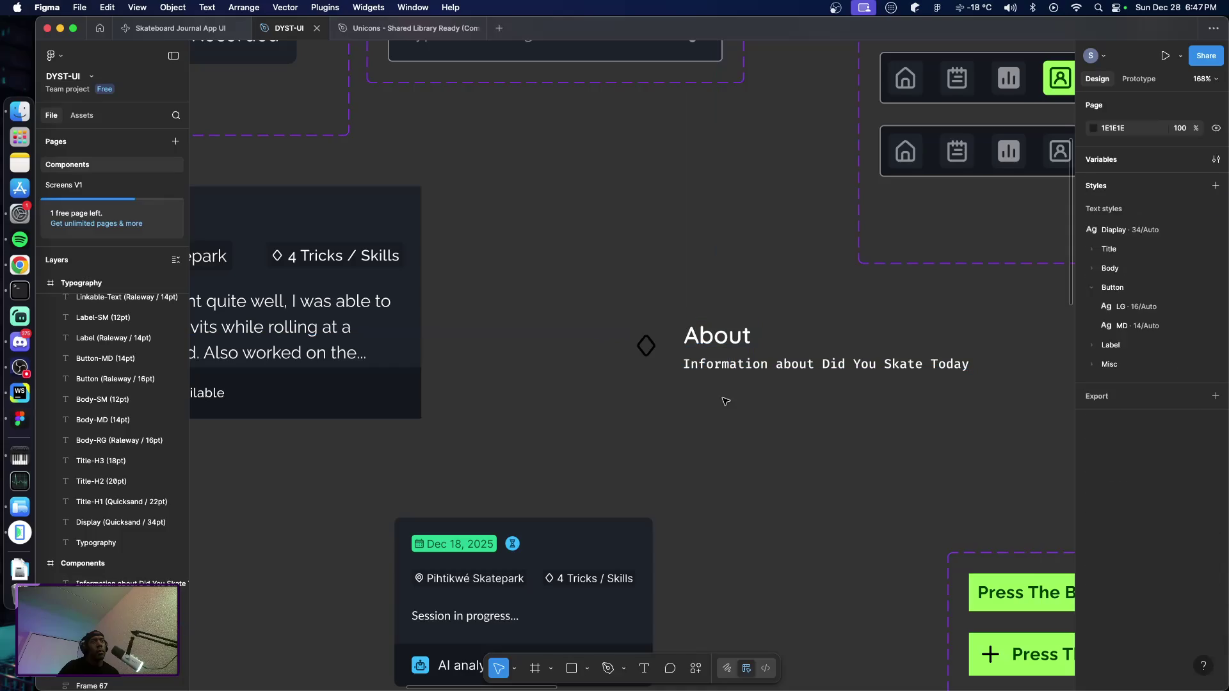
pyautogui.click(717, 364)
pyautogui.keyDown('shift'); pyautogui.click(709, 342); pyautogui.keyUp('shift')
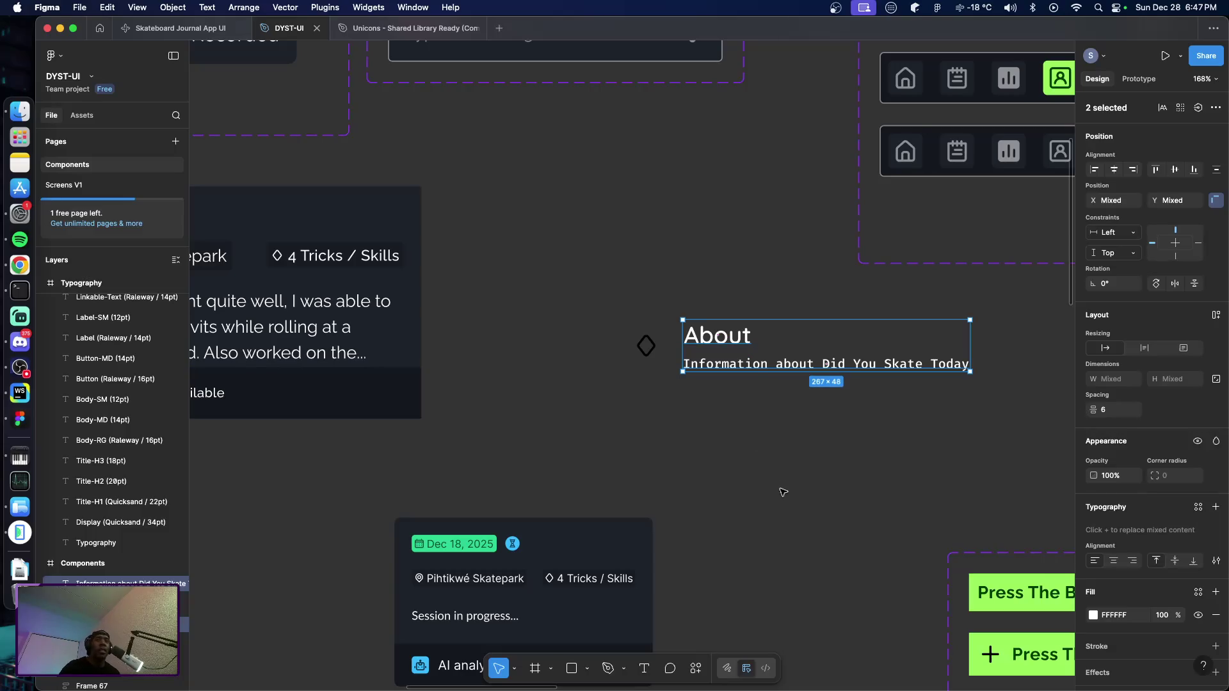
pyautogui.hotkey('shift', 'a')
pyautogui.click(774, 420)
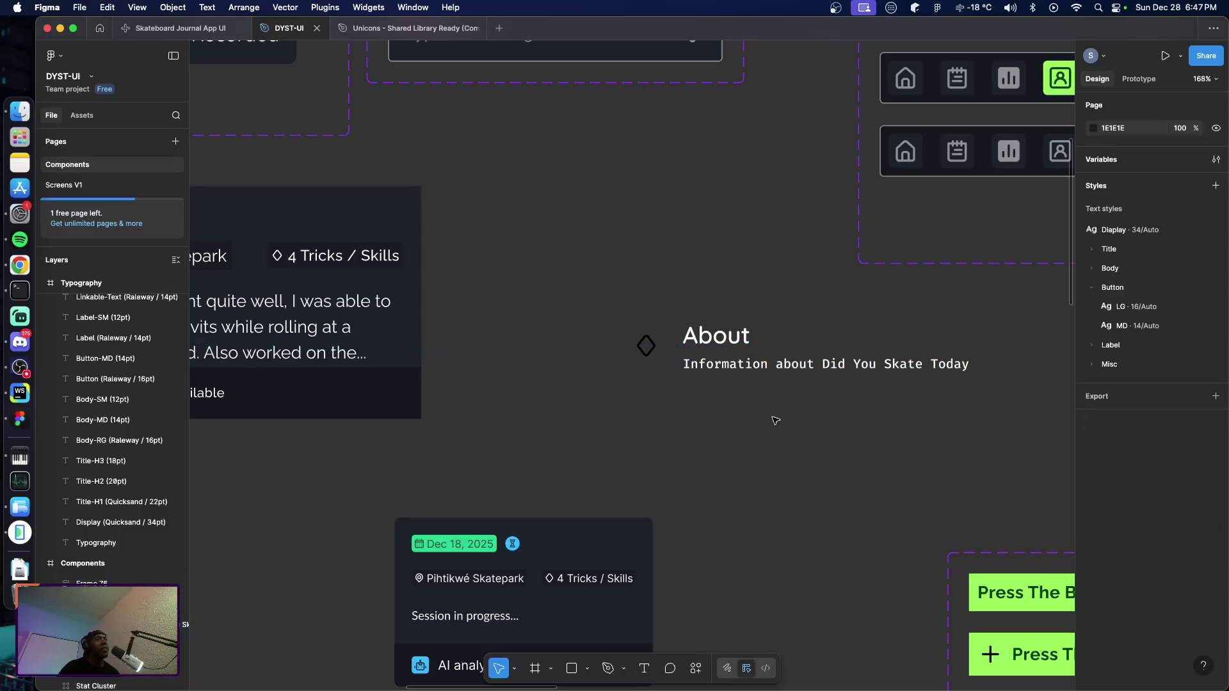
# Give the diamond icon the Text-Default colour style from Selection colors
pyautogui.doubleClick(723, 365)
pyautogui.click(733, 385)
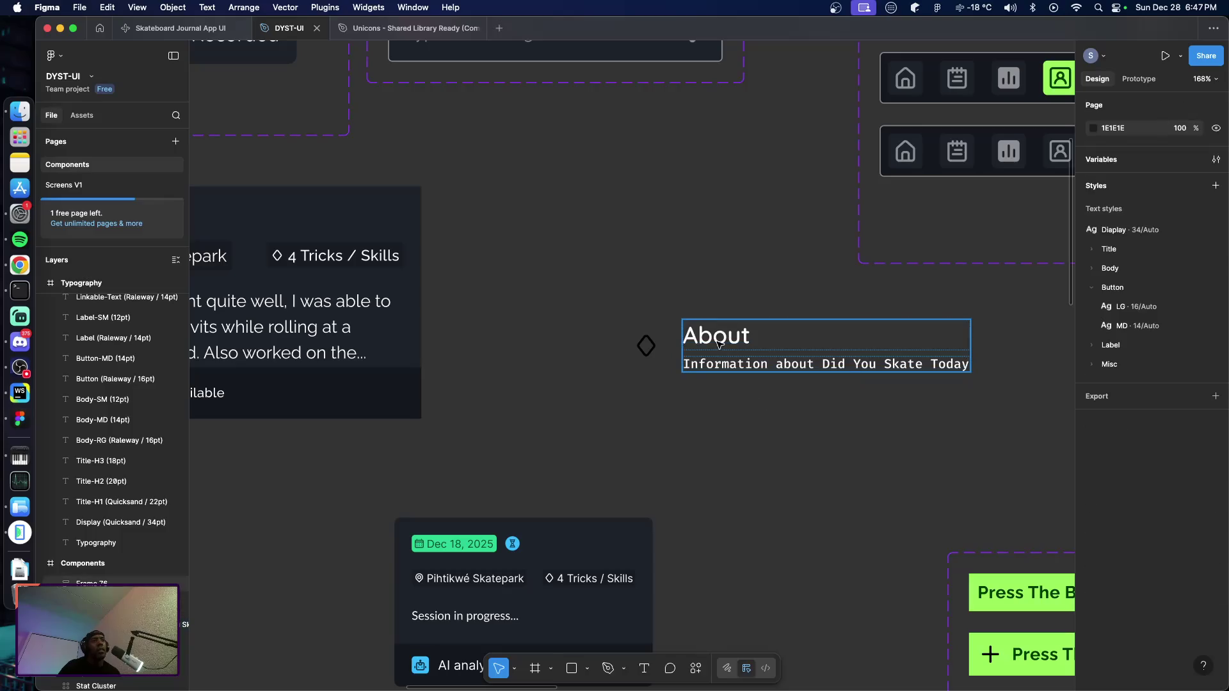
pyautogui.click(716, 337)
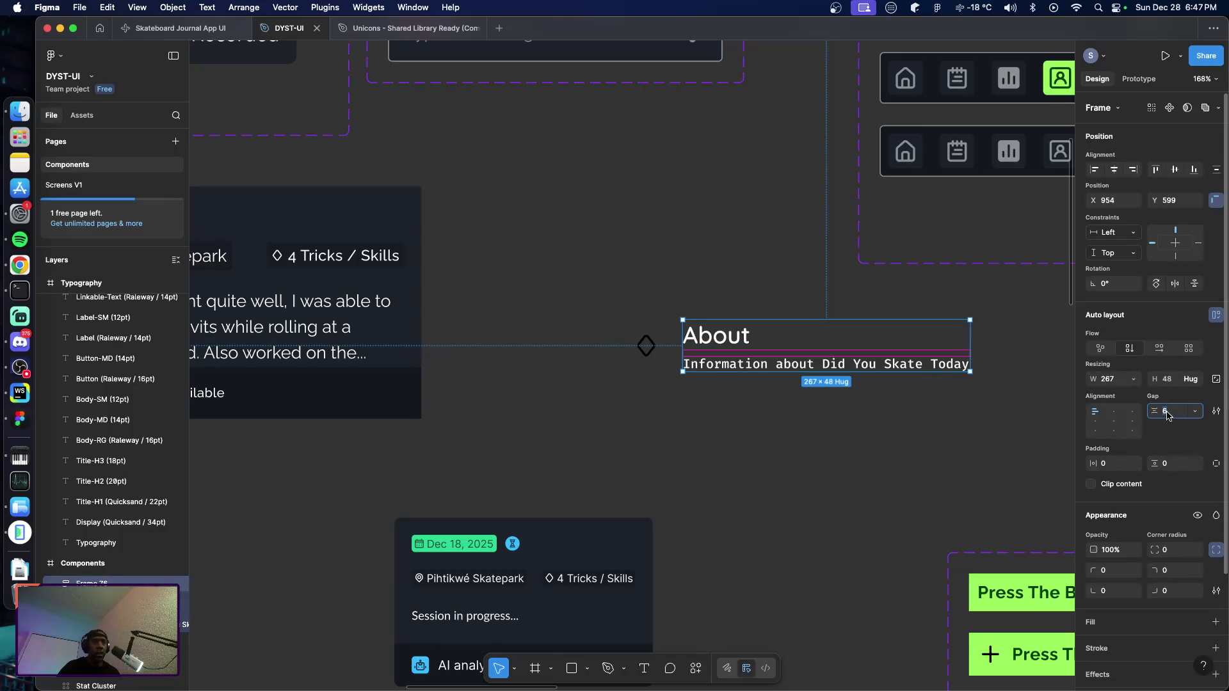
pyautogui.click(874, 420)
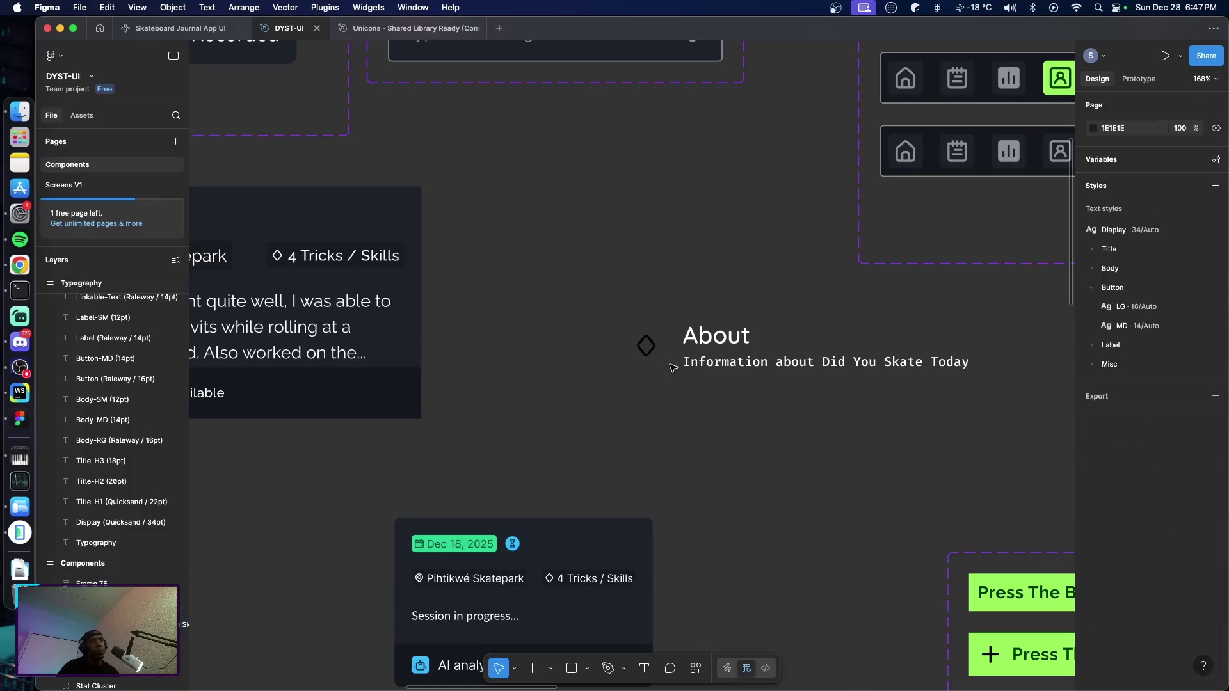
pyautogui.click(646, 346)
pyautogui.moveTo(1114, 654)
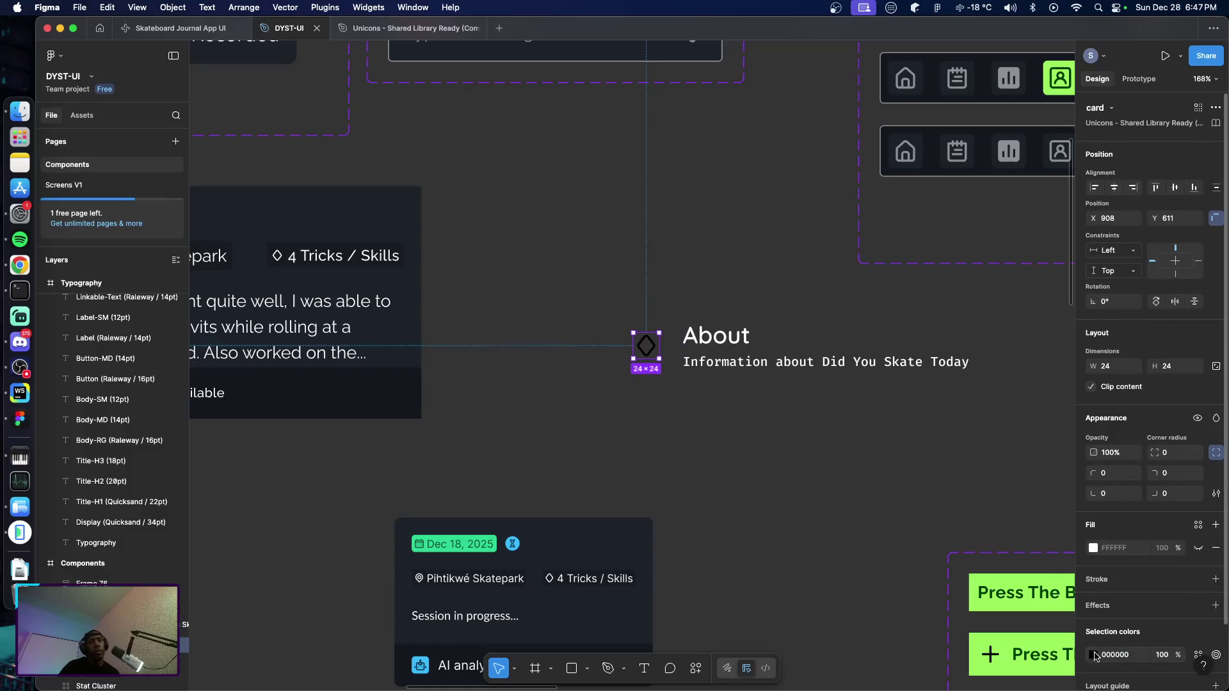
pyautogui.click(1197, 654)
pyautogui.scroll(-3, 989, 615)
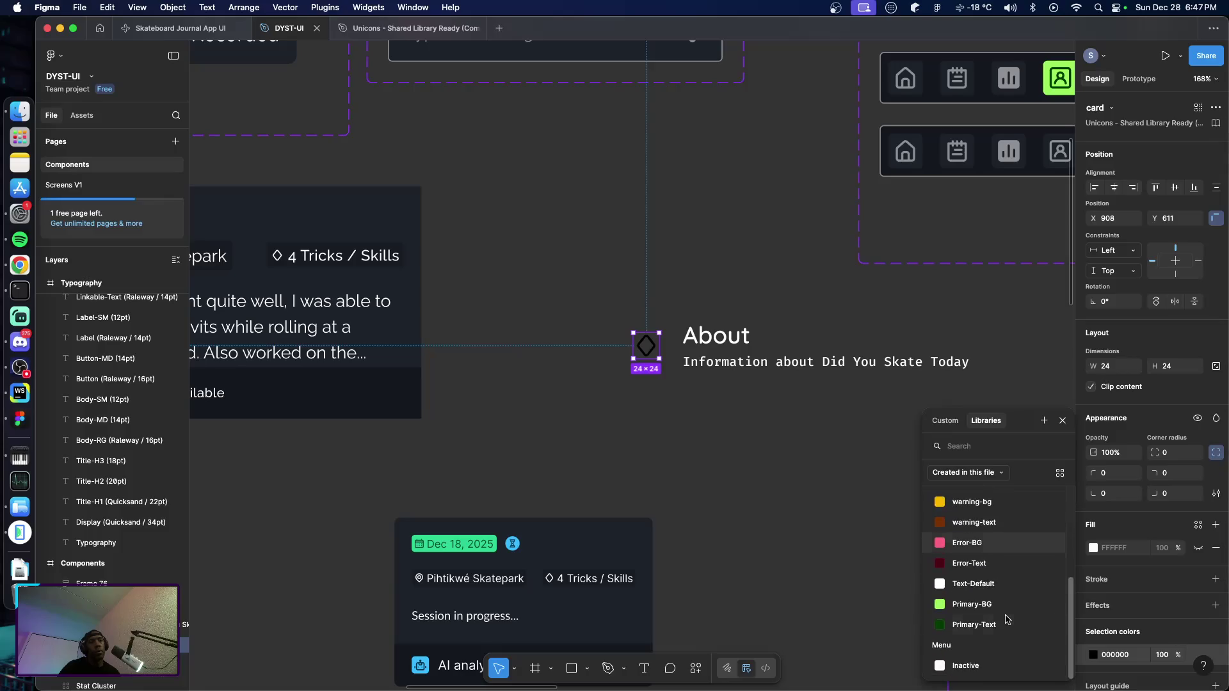
pyautogui.scroll(-2, 985, 656)
pyautogui.click(970, 585)
pyautogui.click(670, 380)
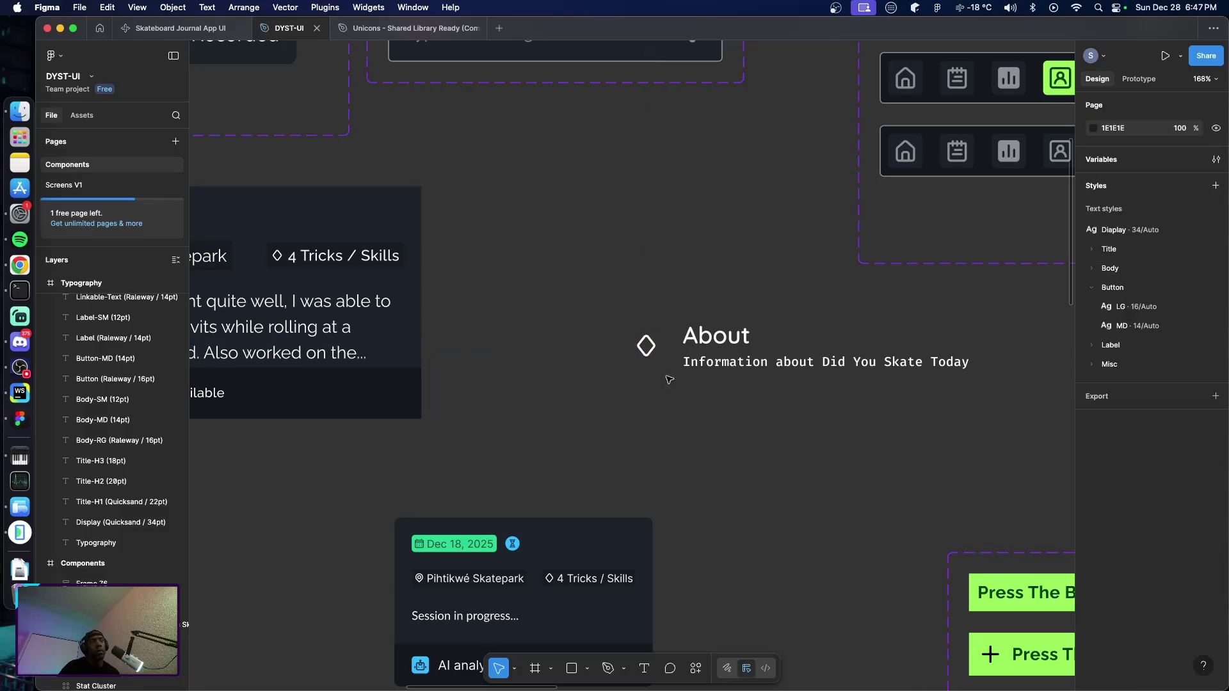
# Select the diamond icon together with the About text stack
pyautogui.click(659, 353)
pyautogui.click(727, 394)
pyautogui.click(660, 351)
pyautogui.keyDown('shift'); pyautogui.click(709, 347); pyautogui.keyUp('shift')
# Wrap the diamond icon and About text stack in a row auto-layout frame with gap 8
pyautogui.hotkey('shift', 'a')
pyautogui.moveTo(562, 294); pyautogui.dragTo(832, 426)
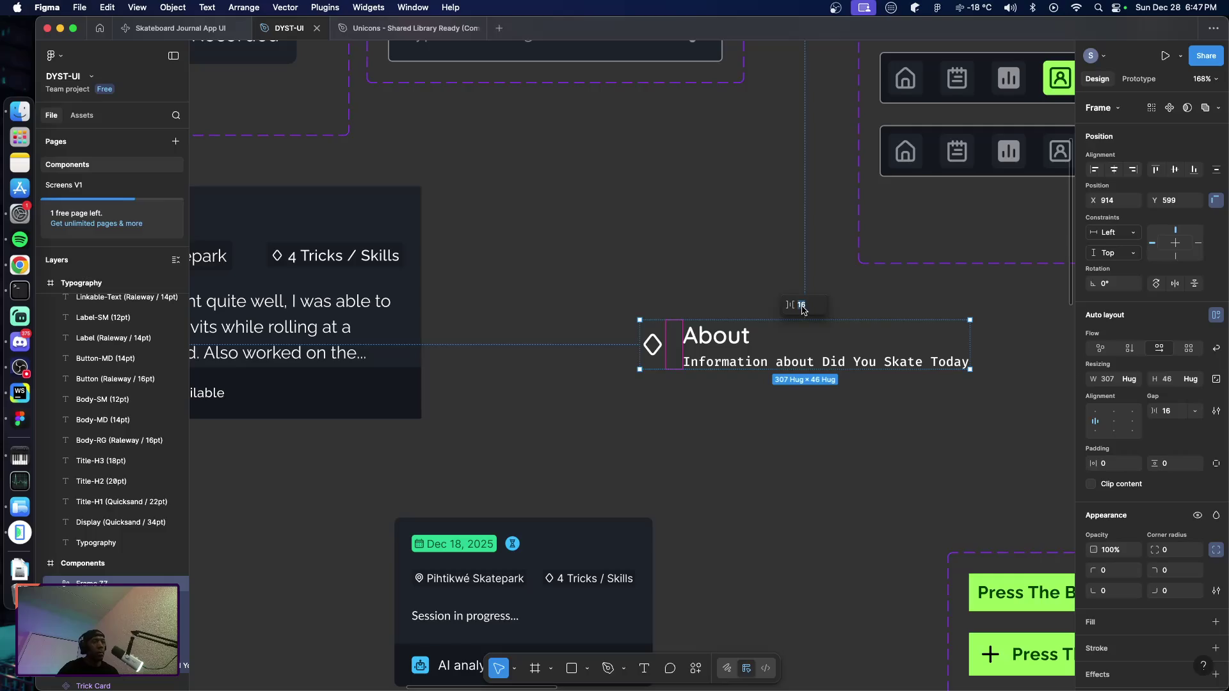
pyautogui.moveTo(803, 308); pyautogui.dragTo(793, 307)
# Give the About row horizontal padding 8 and vertical padding 4
pyautogui.click(708, 458)
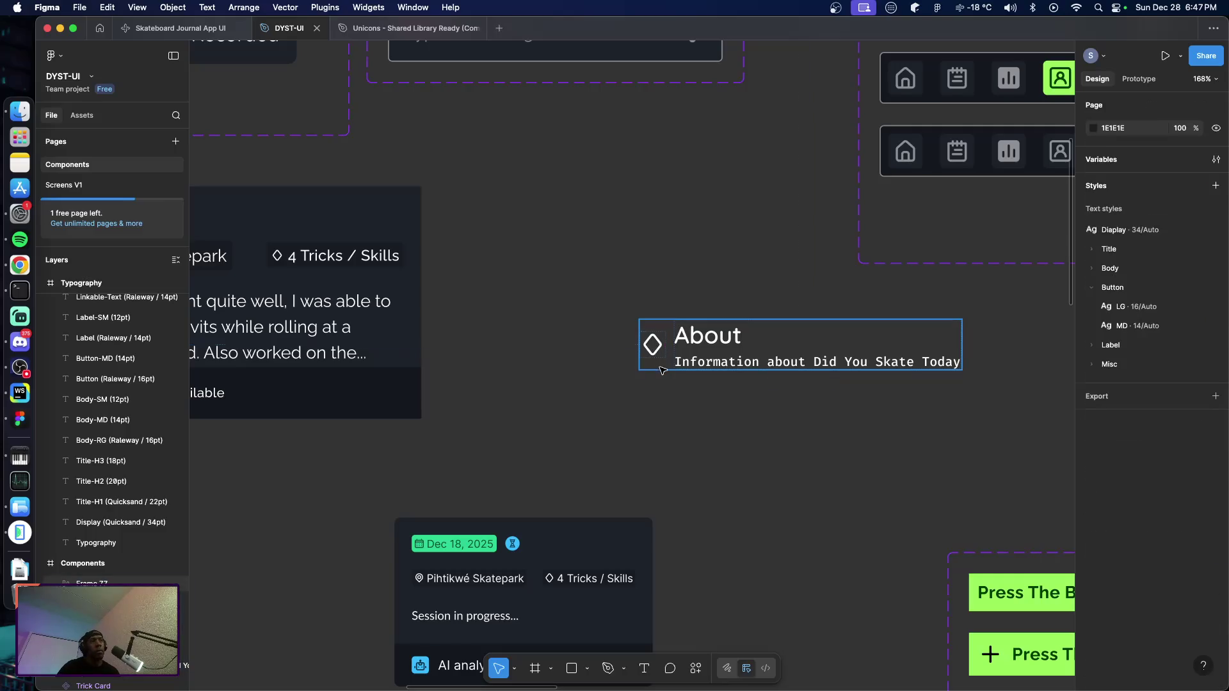
pyautogui.click(660, 370)
pyautogui.click(1110, 464)
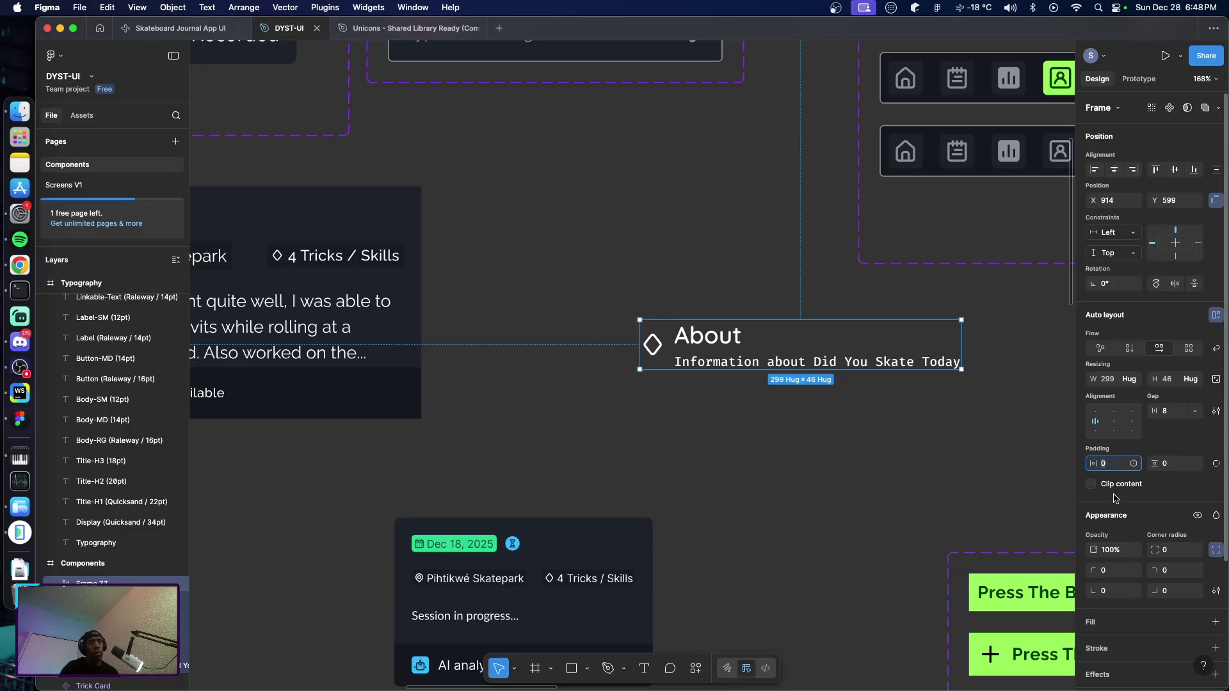
pyautogui.write('8')
pyautogui.press('Tab')
pyautogui.write('4')
pyautogui.press('Return')
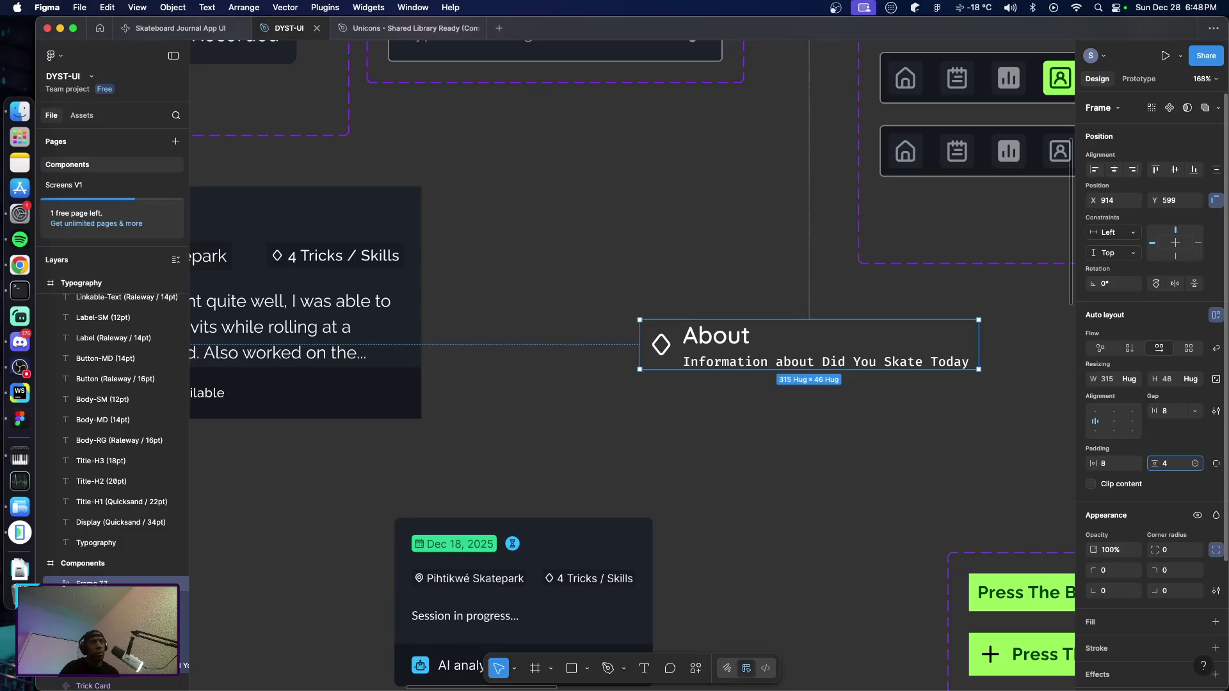
pyautogui.press('Return')
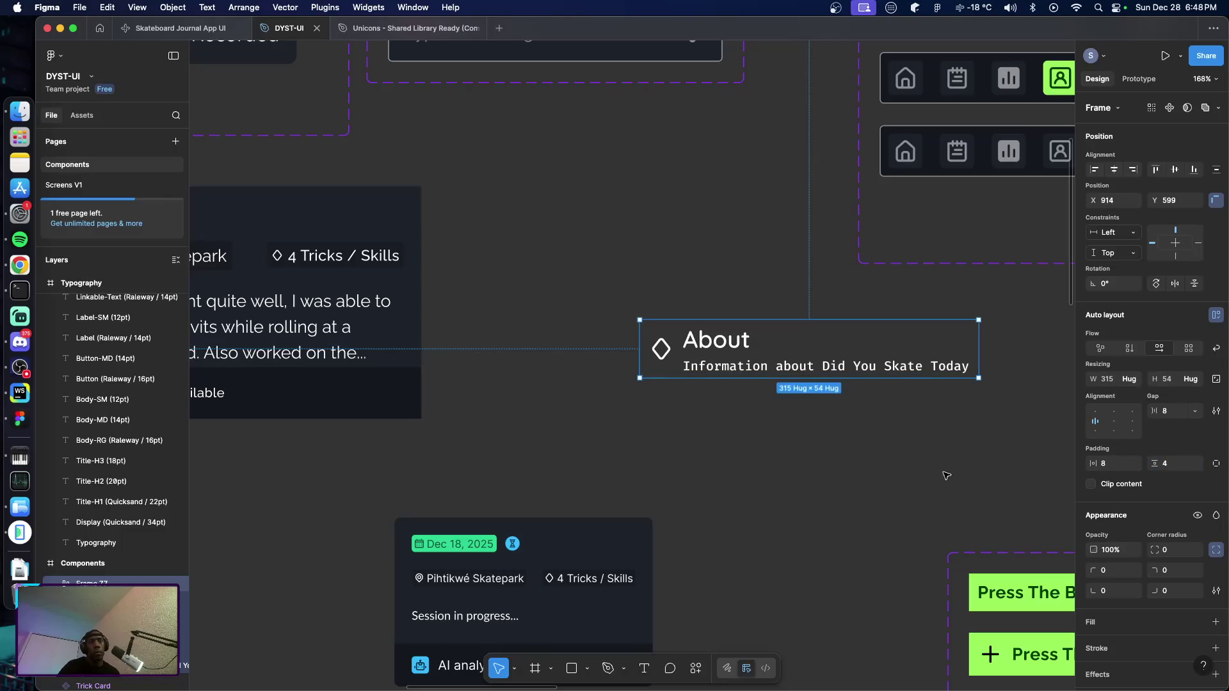
pyautogui.scroll(-1, 1195, 642)
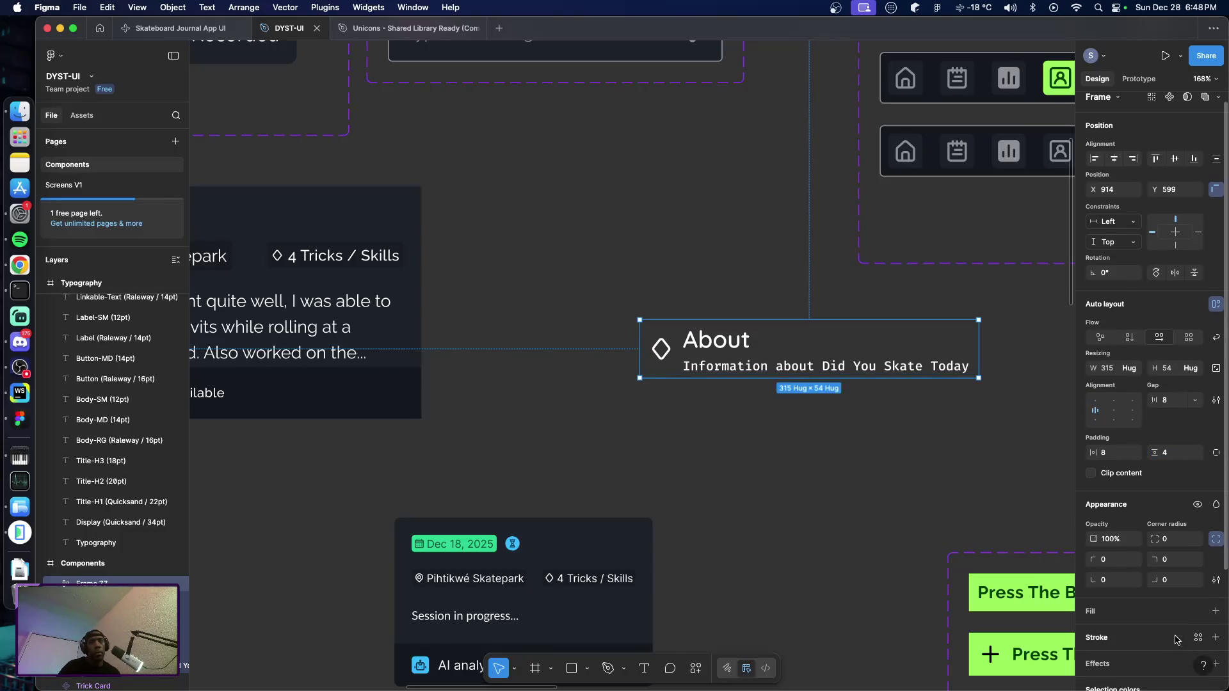
# Add a left-side-only stroke of weight 2 to the About row
pyautogui.click(1216, 641)
pyautogui.scroll(-5, 1175, 632)
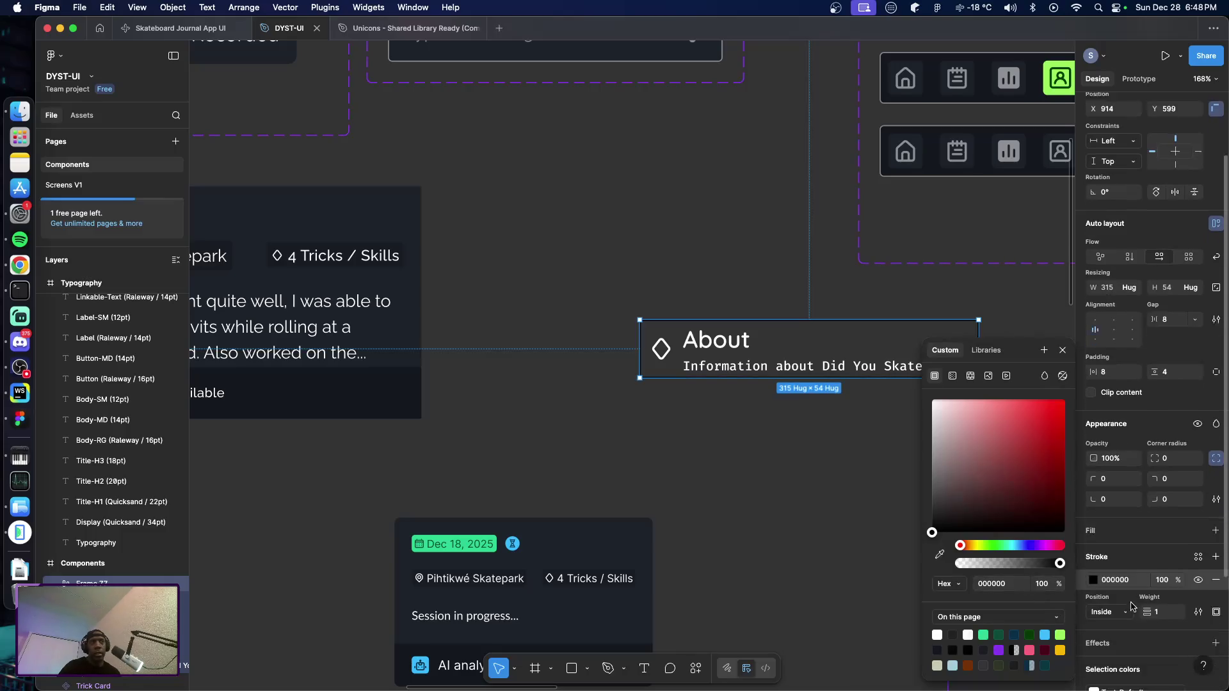
pyautogui.click(1217, 592)
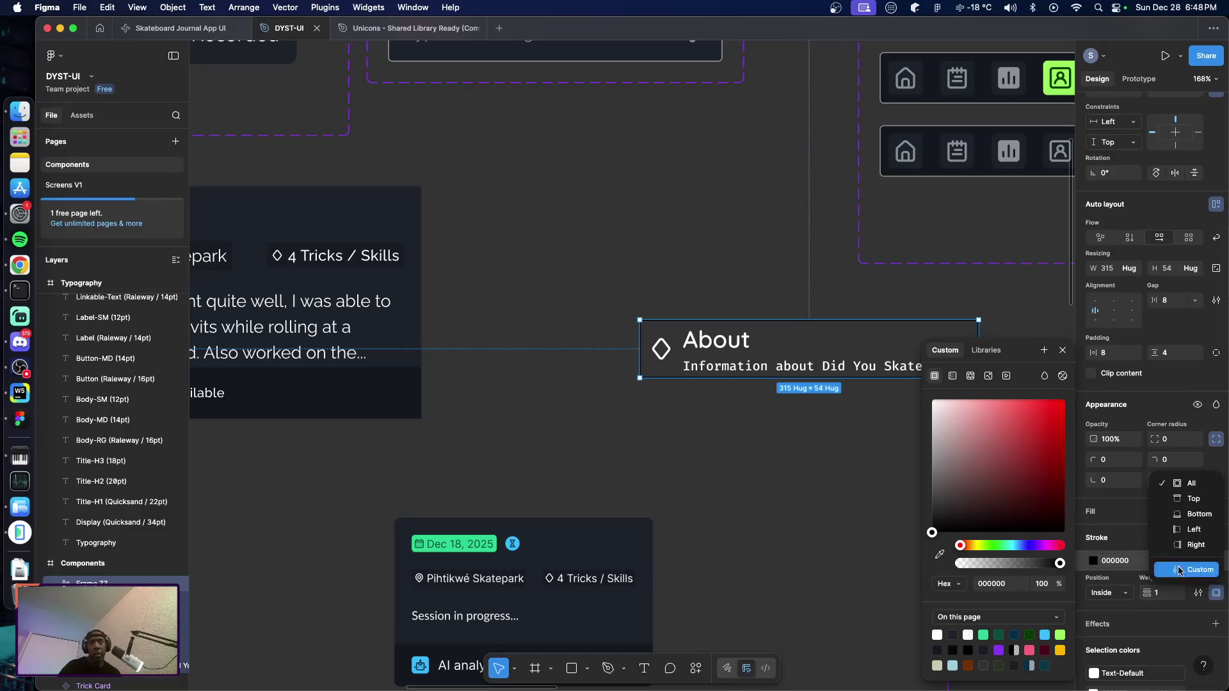
pyautogui.click(1194, 530)
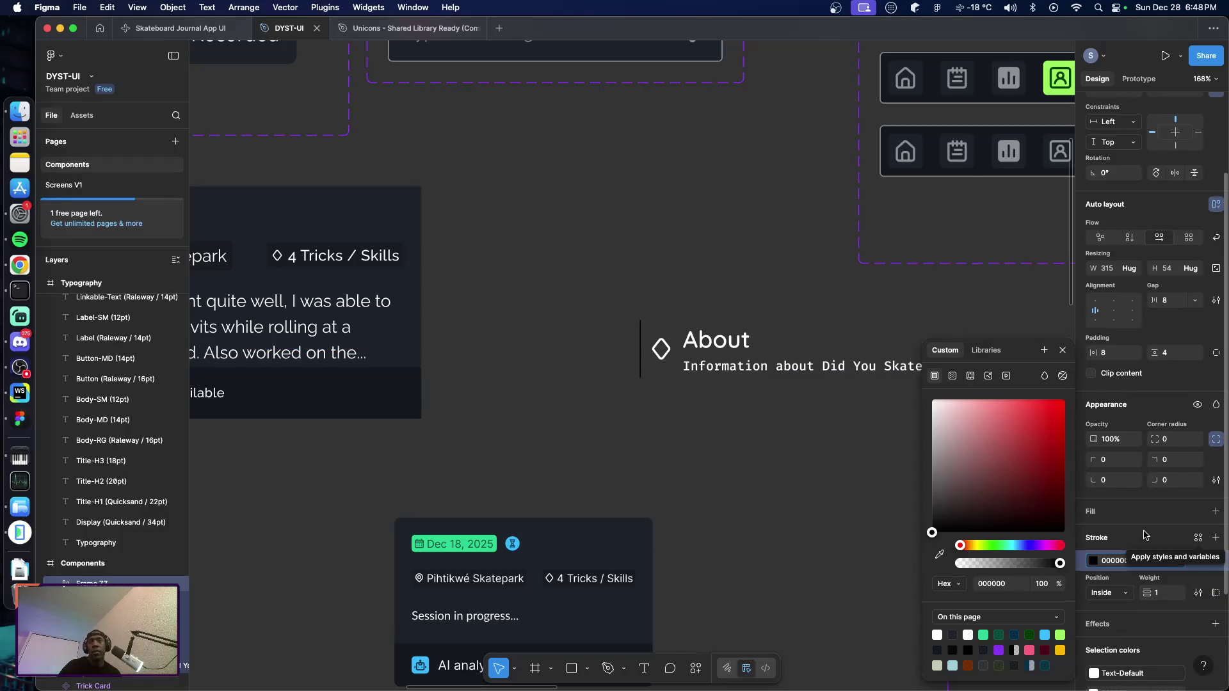
pyautogui.click(1159, 596)
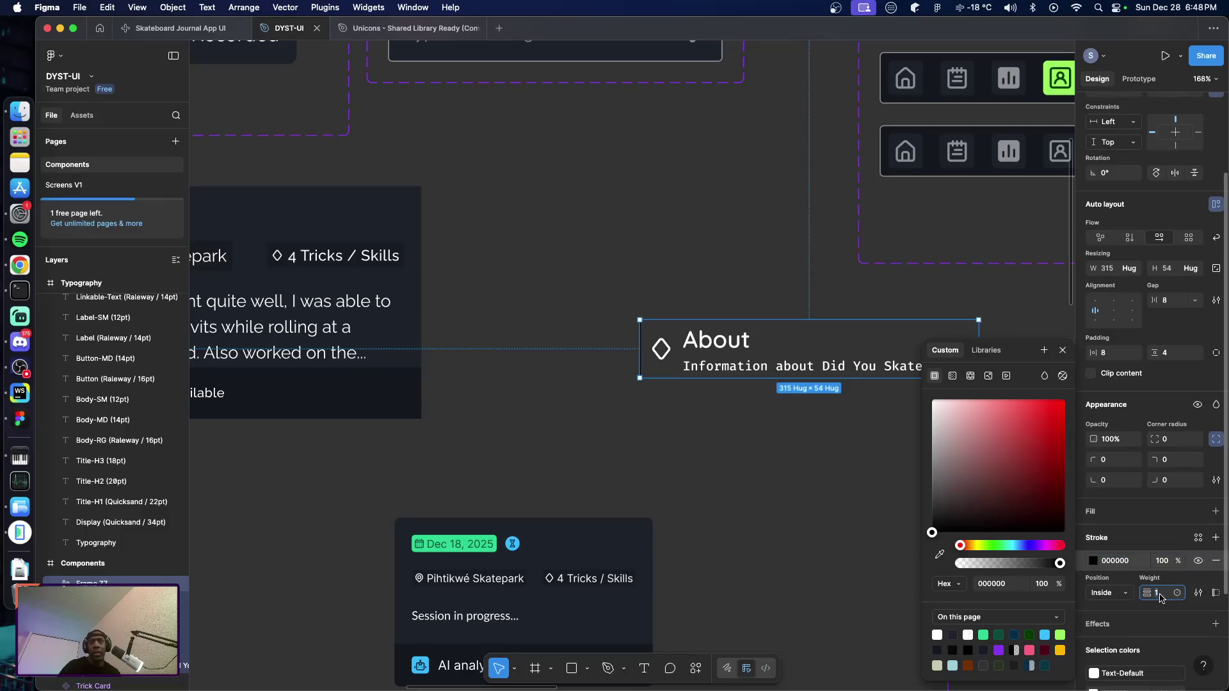
pyautogui.write('2')
# Colour the About row stroke with the Accent-BG green style
pyautogui.click(1199, 538)
pyautogui.press('Escape')
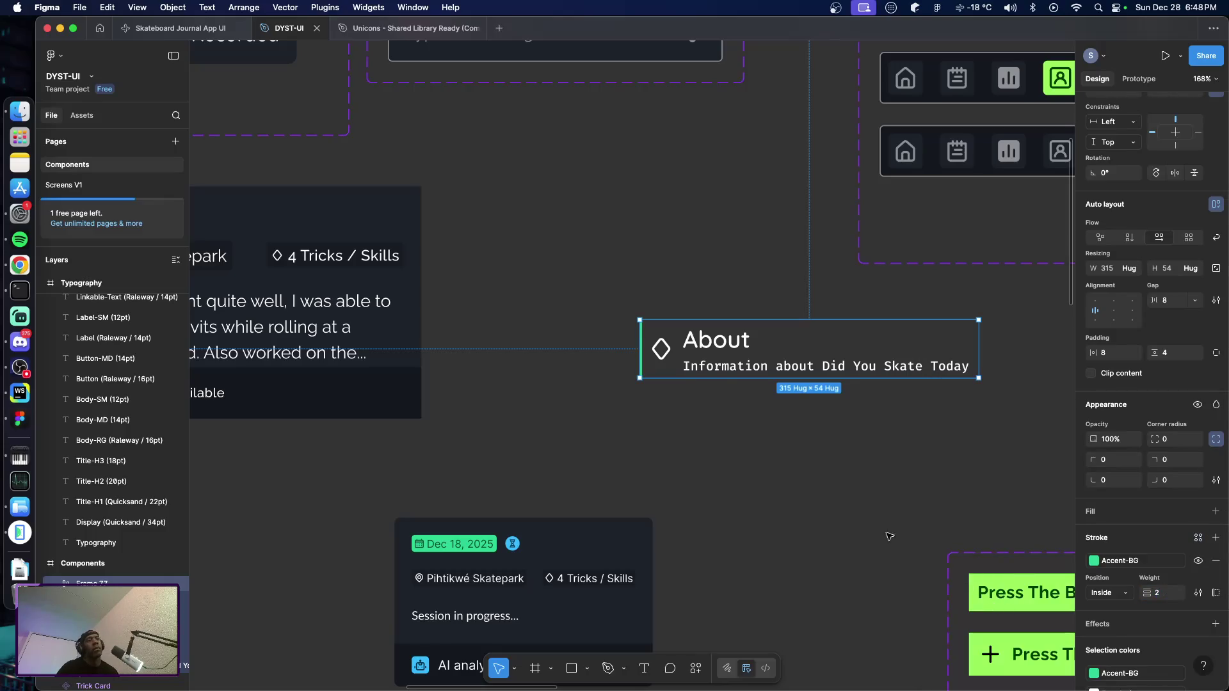
pyautogui.click(830, 497)
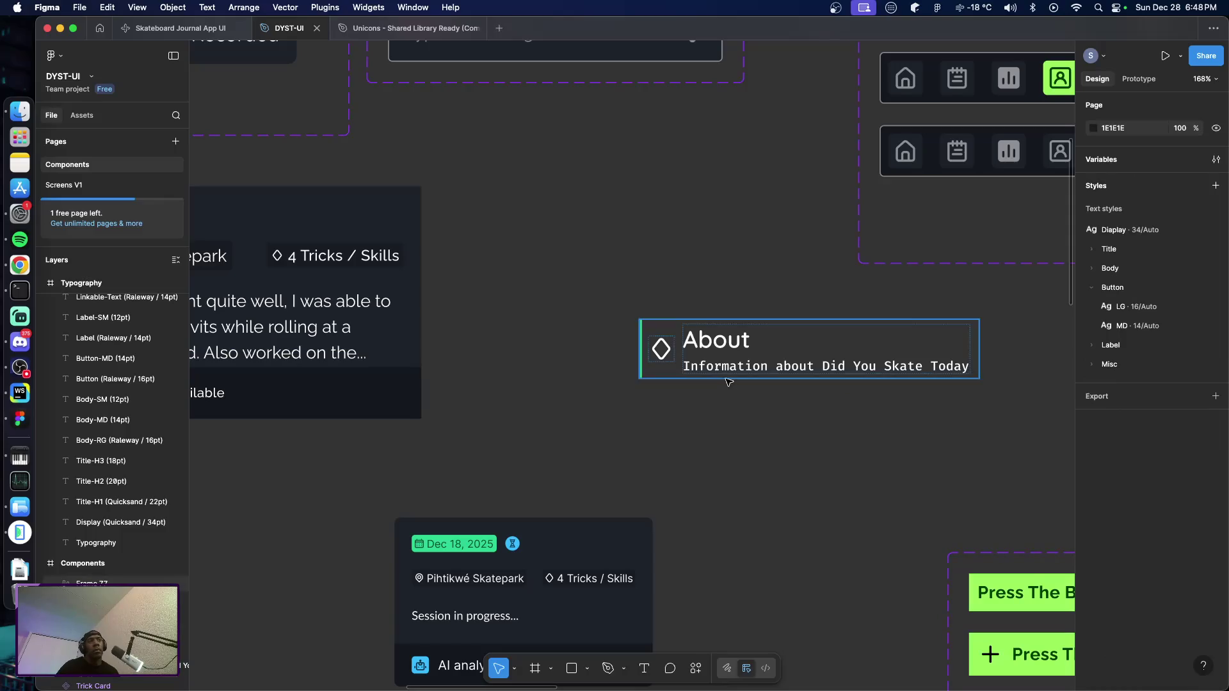
pyautogui.click(658, 378)
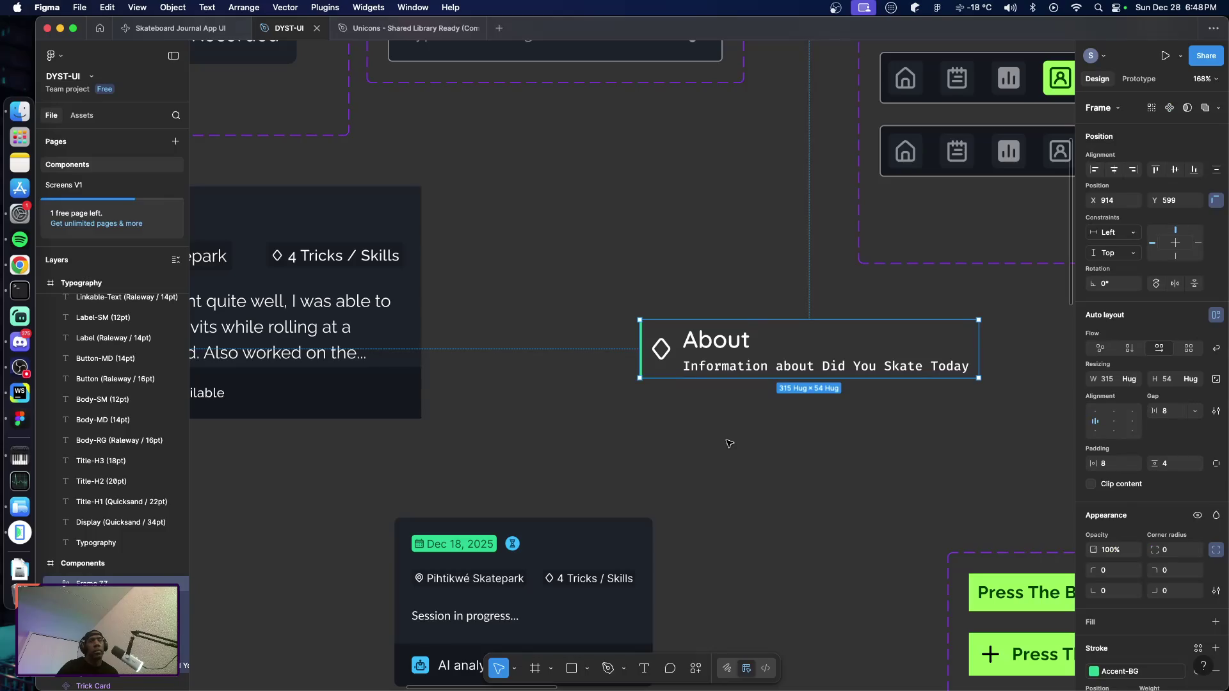
pyautogui.scroll(-1, 1198, 604)
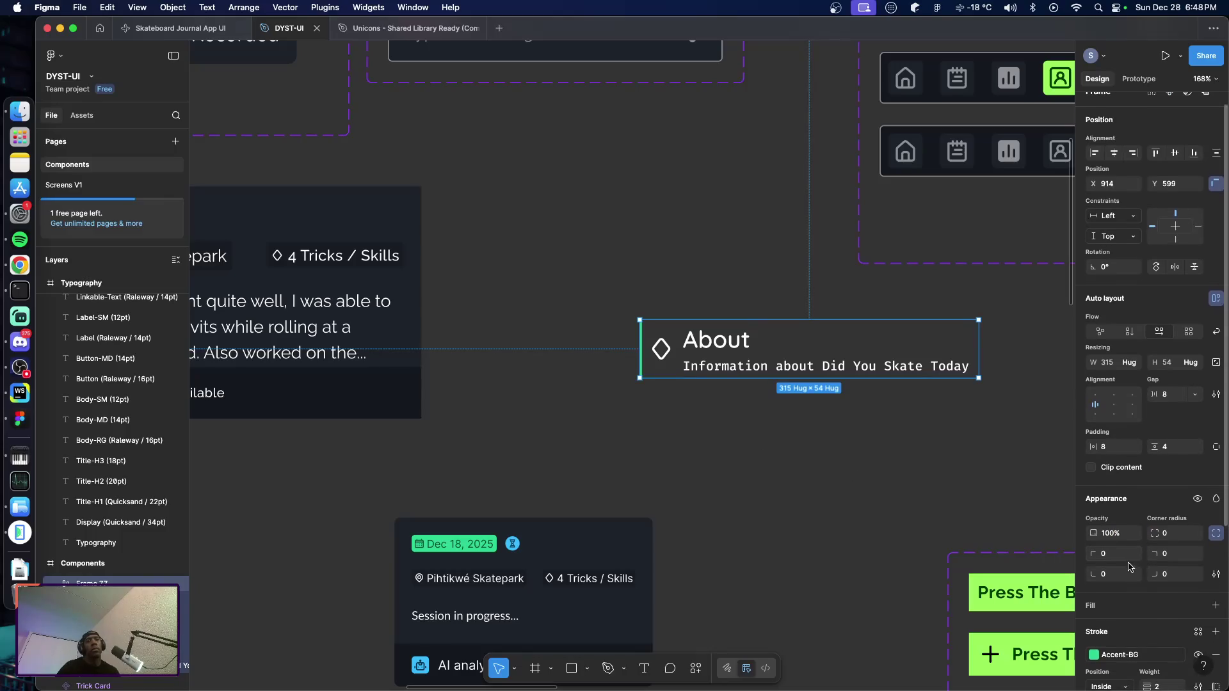
# Fill the About row with the Base-100 style and set its vertical padding to 8
pyautogui.click(1198, 603)
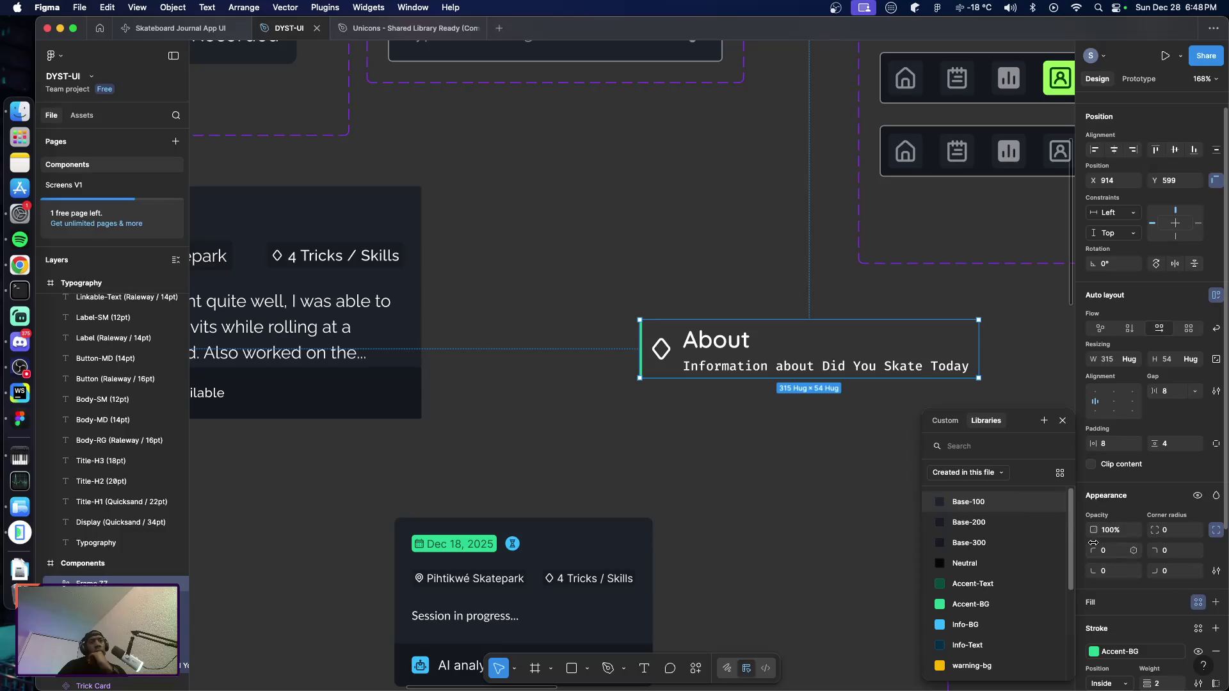
pyautogui.click(968, 501)
pyautogui.click(857, 492)
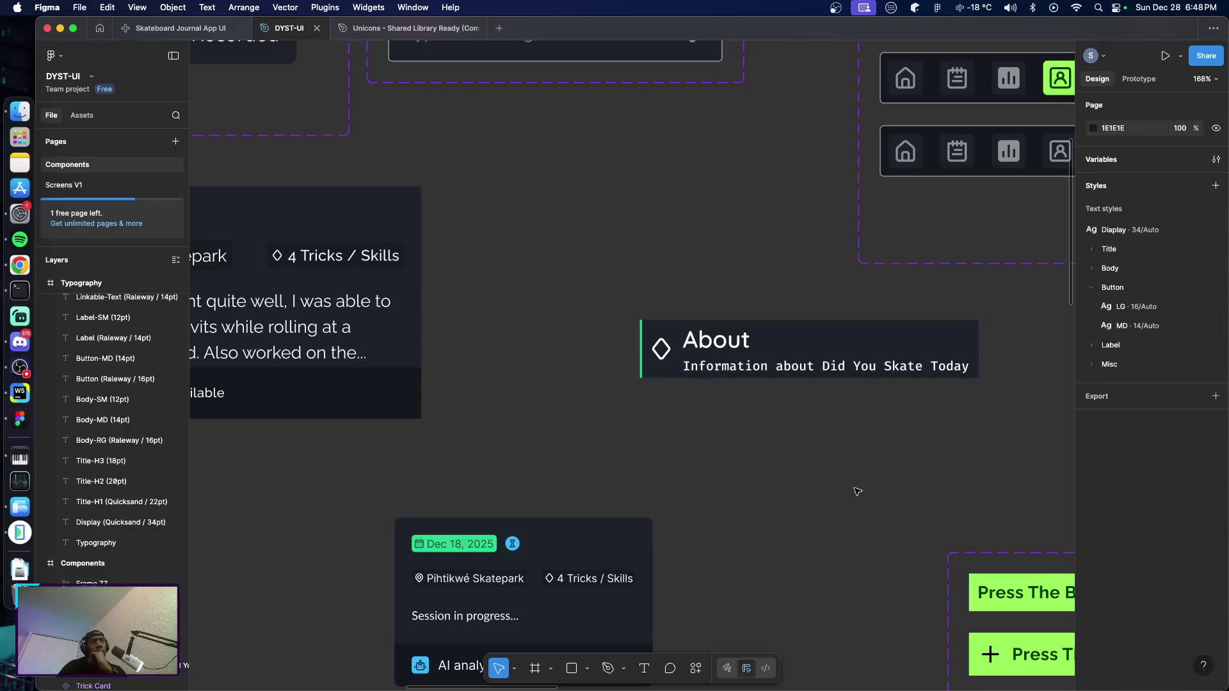
pyautogui.click(646, 373)
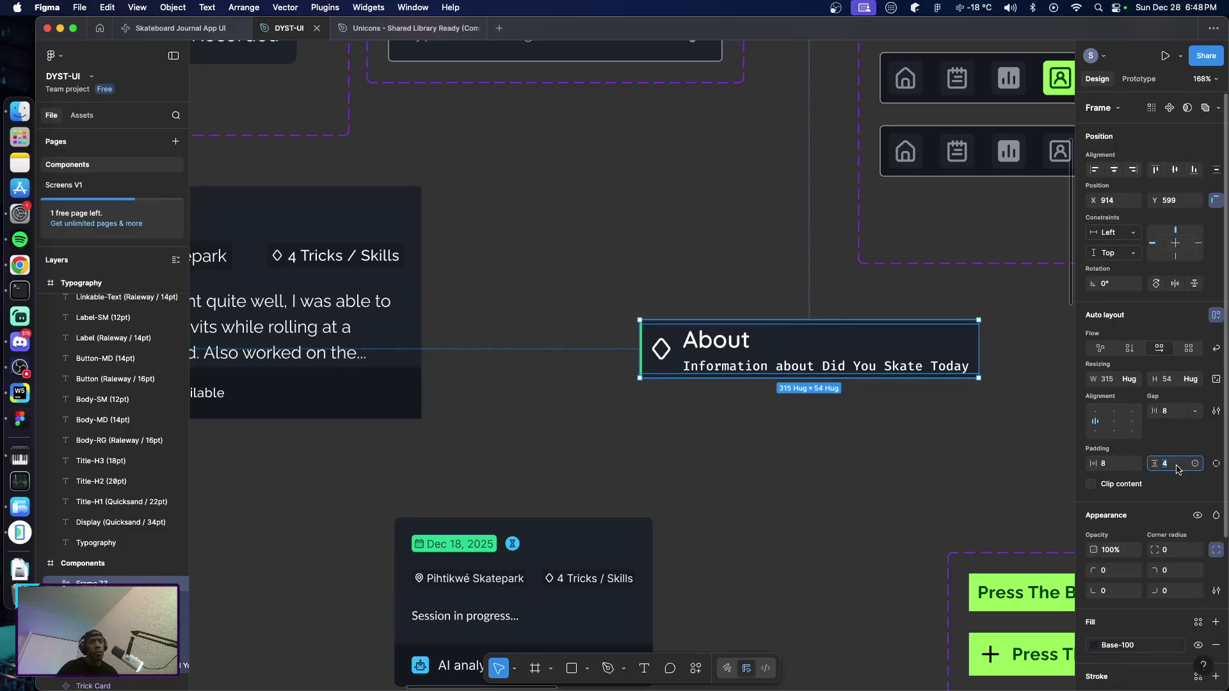
pyautogui.write('8')
pyautogui.press('Return')
pyautogui.press('Escape')
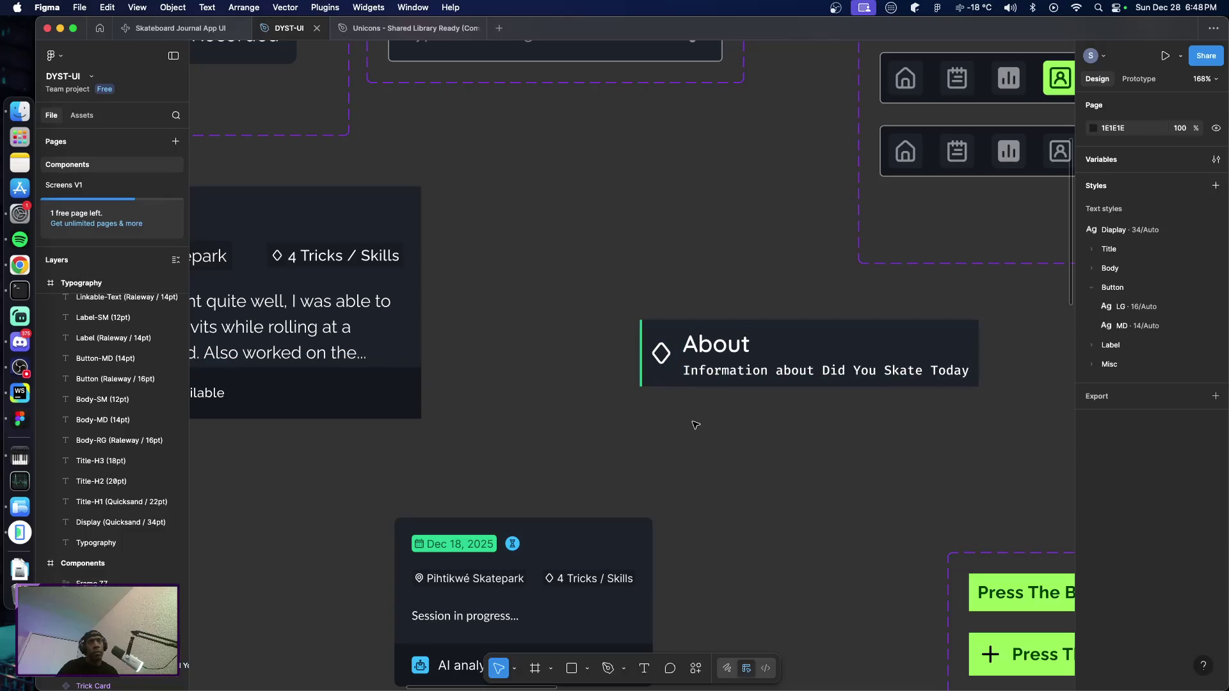
# Turn the About row into a component named SettingsMenuItem
pyautogui.click(662, 381)
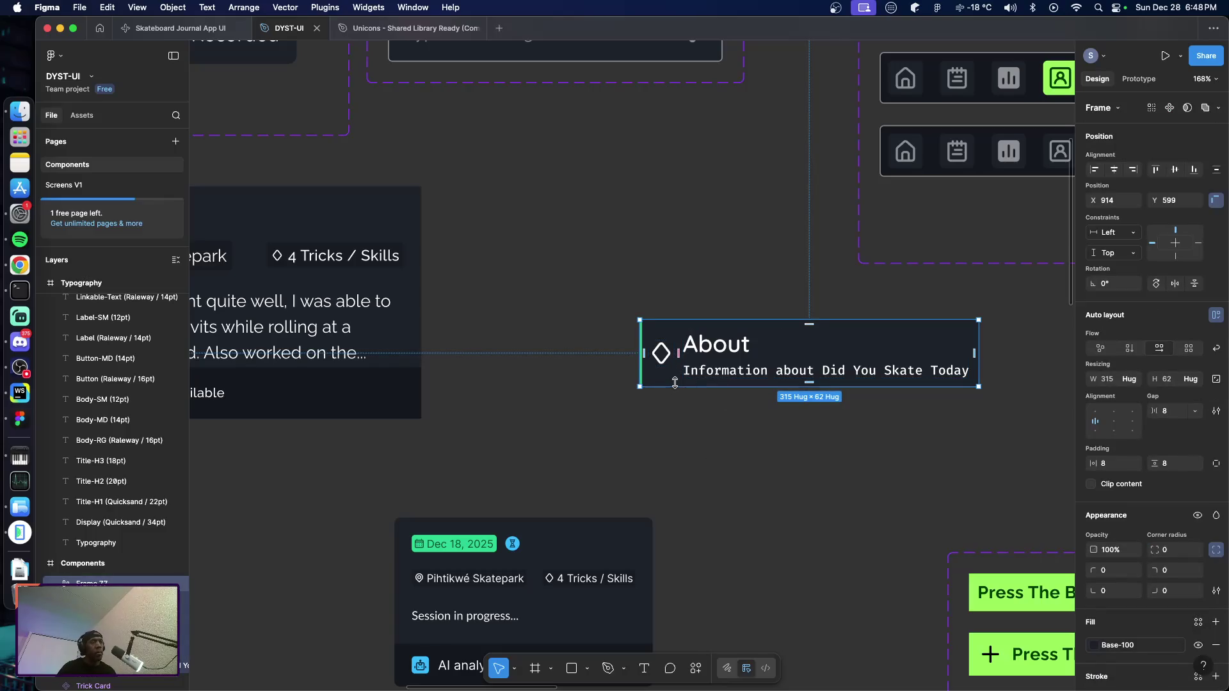
pyautogui.press('super+alt+k')
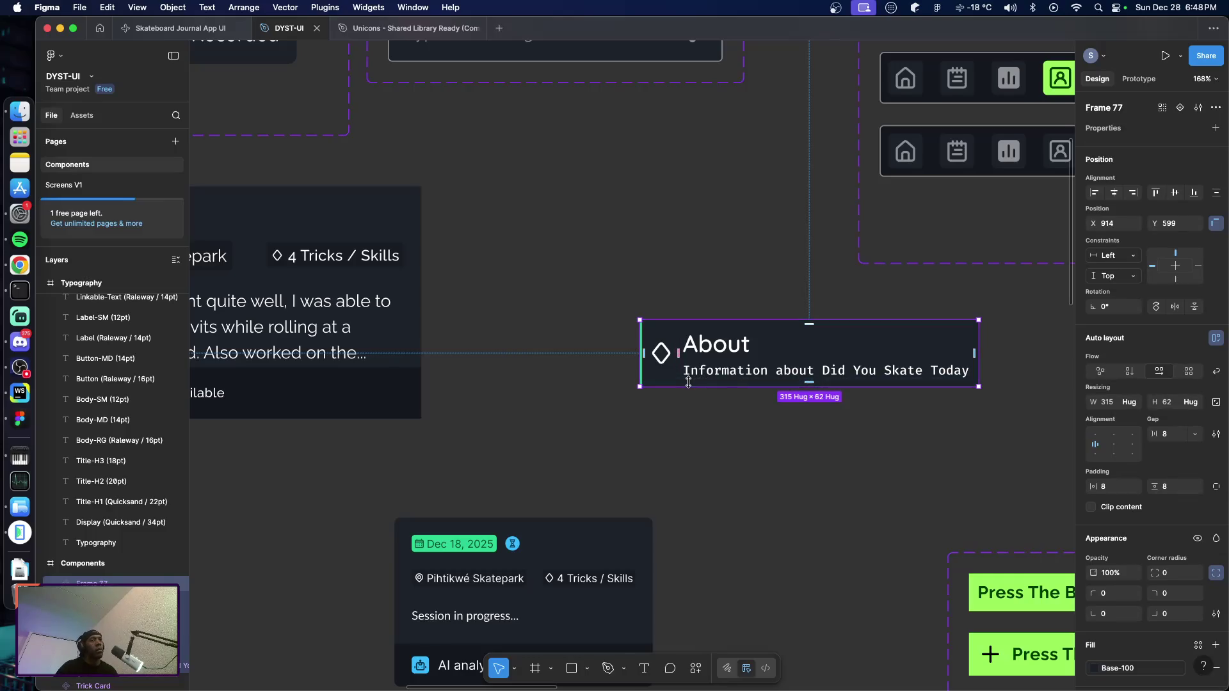
pyautogui.doubleClick(103, 583)
pyautogui.write('Sc')
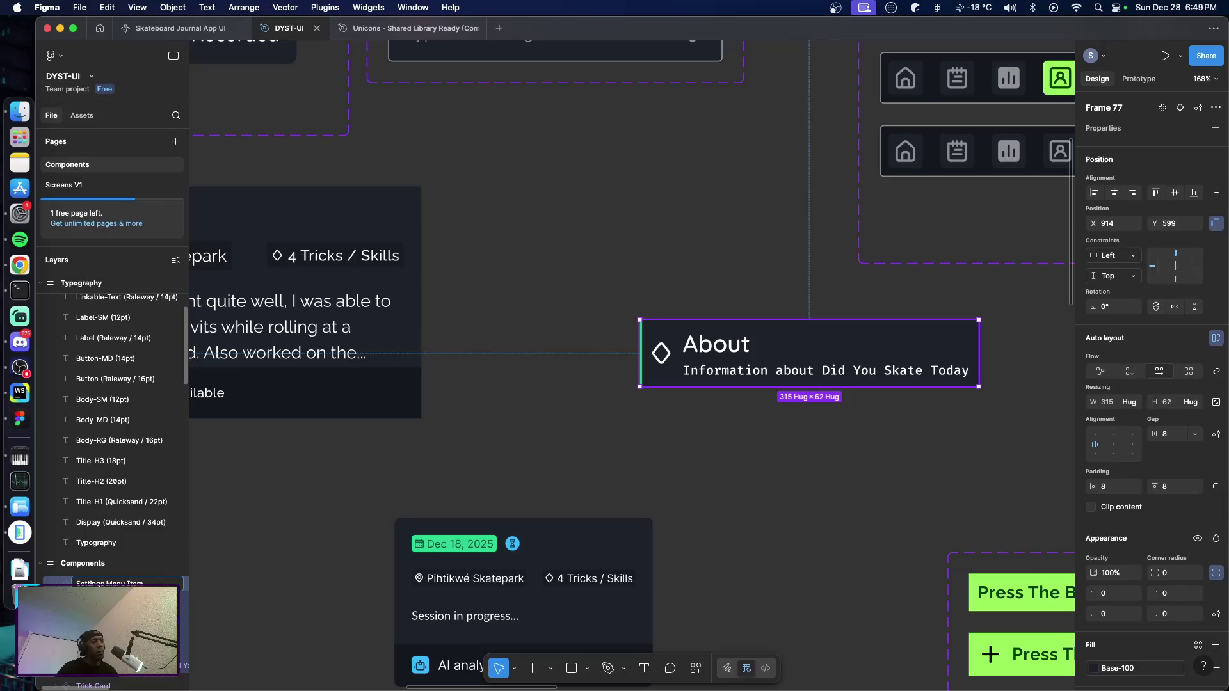
pyautogui.press('Return')
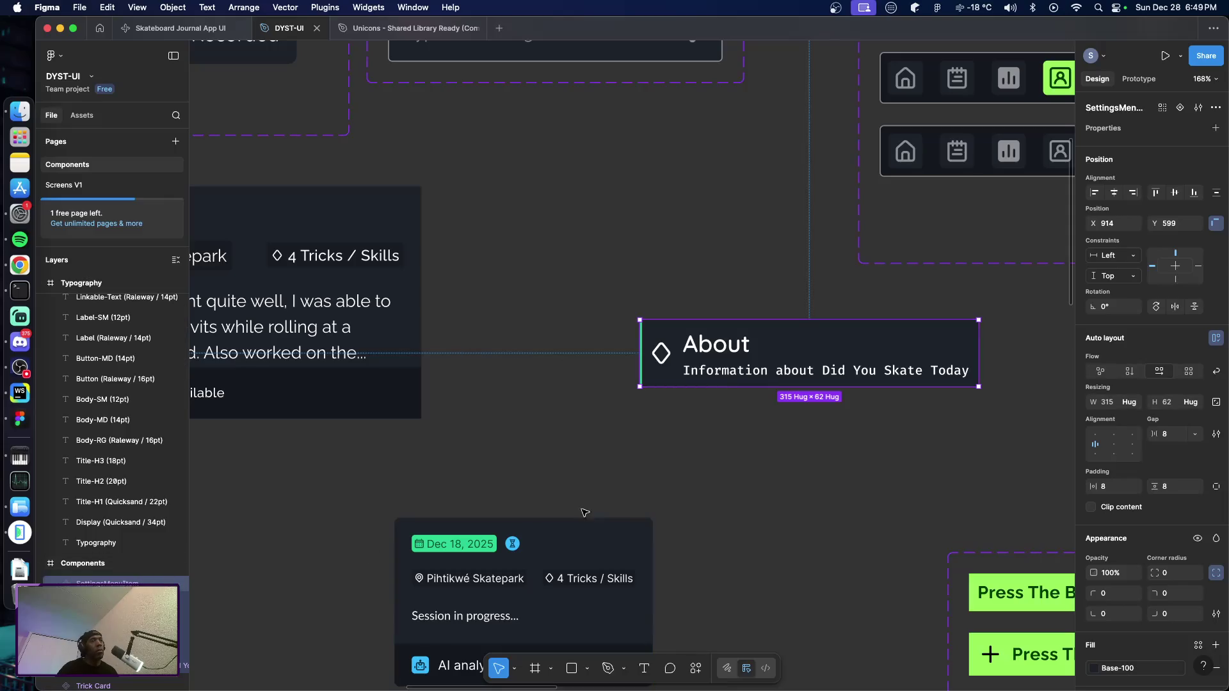
pyautogui.click(750, 431)
pyautogui.scroll(-3, 744, 441)
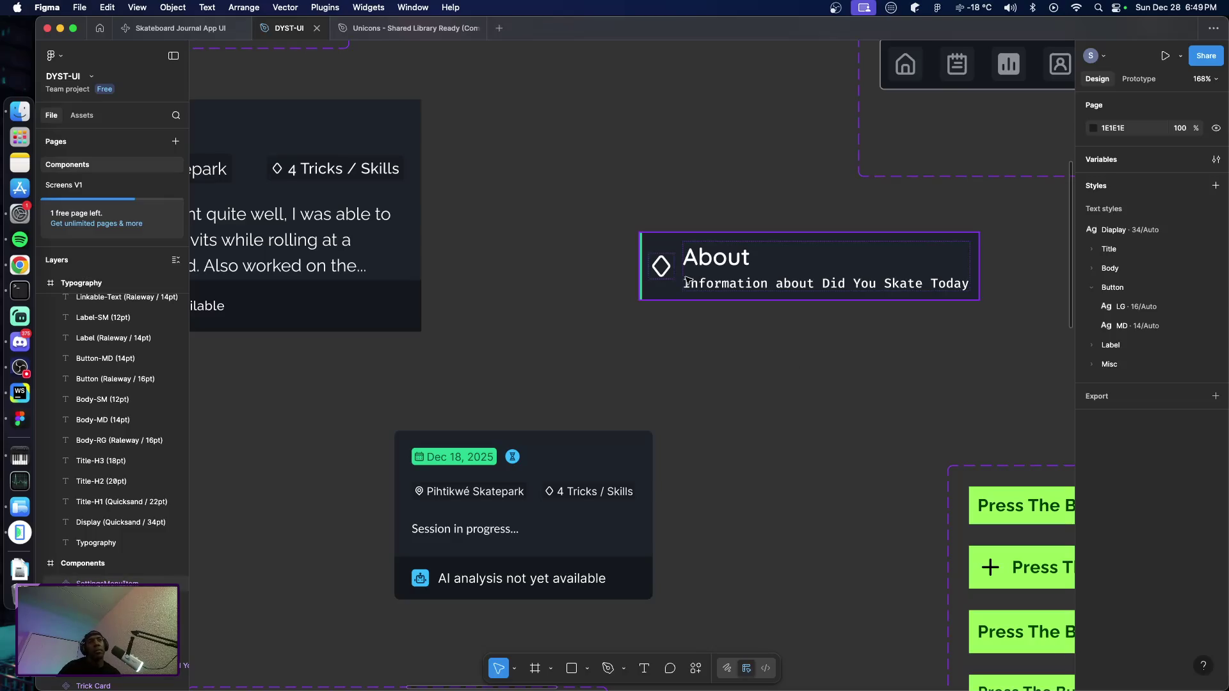
# Move the About component on the Components page, keeping its width at Hug contents (315 × 62)
pyautogui.moveTo(651, 293); pyautogui.dragTo(497, 200)
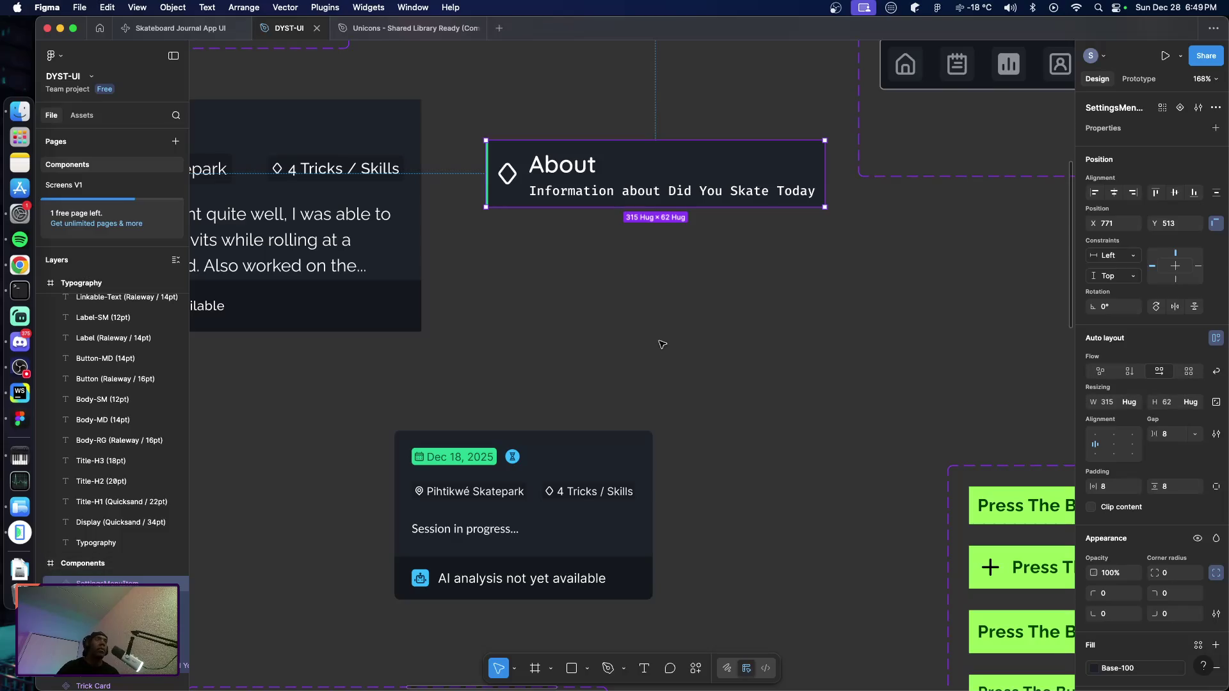
pyautogui.click(660, 303)
pyautogui.click(675, 171)
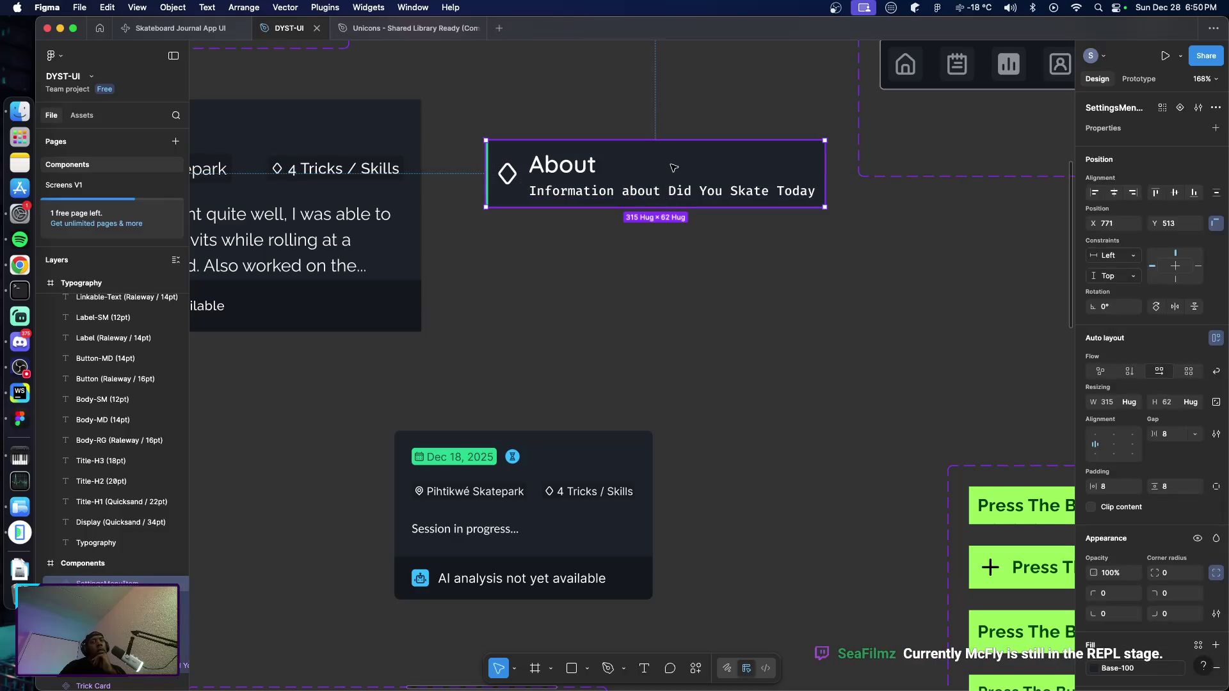
pyautogui.click(1136, 403)
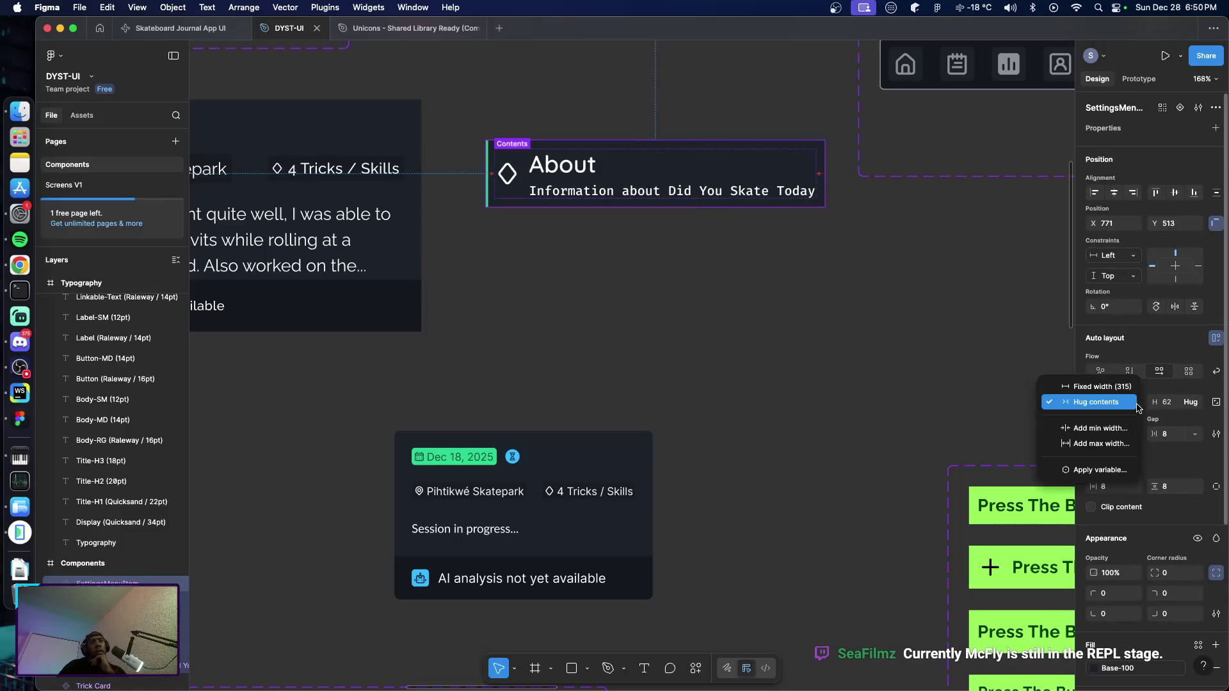
pyautogui.click(874, 337)
pyautogui.click(666, 187)
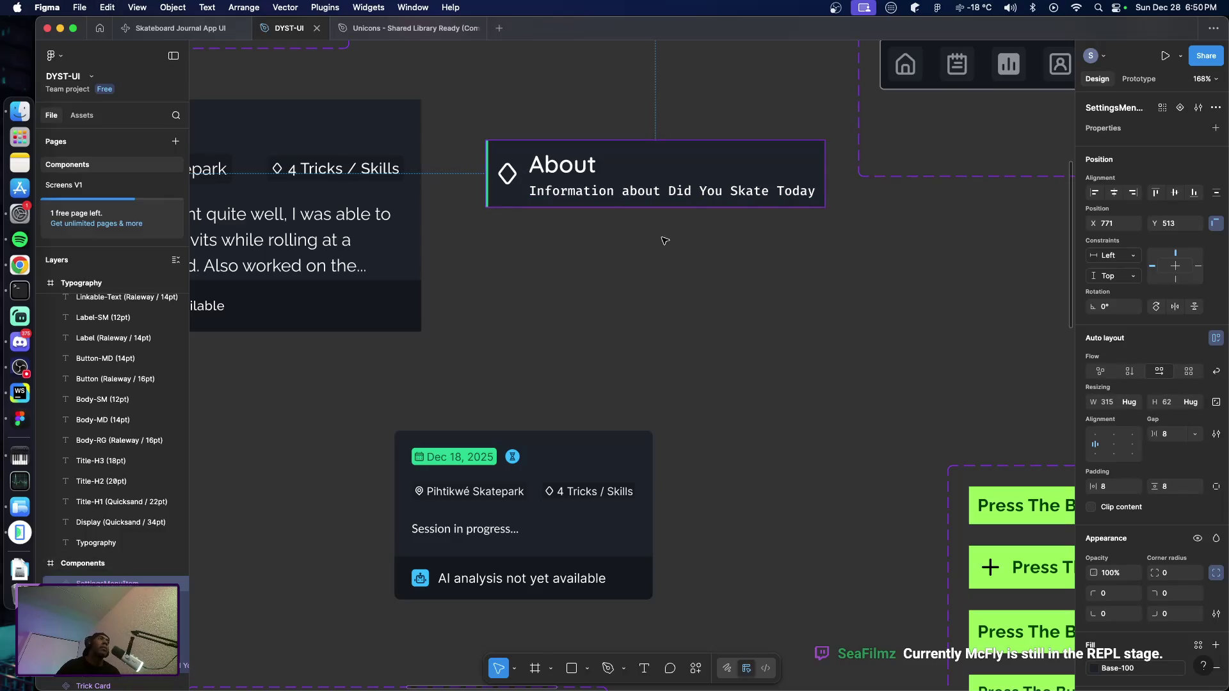
# Paste the SettingsMenuItem into the Profile V2 Settings frame just below the divider
pyautogui.click(90, 189)
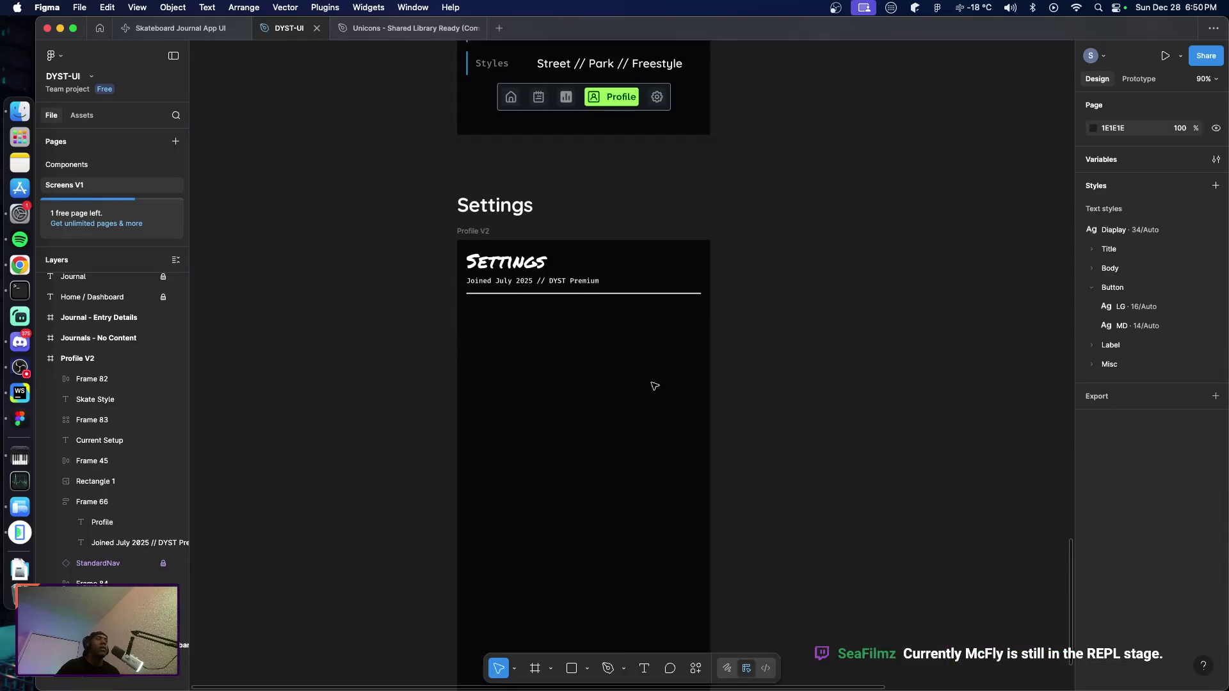
pyautogui.click(491, 213)
pyautogui.click(562, 406)
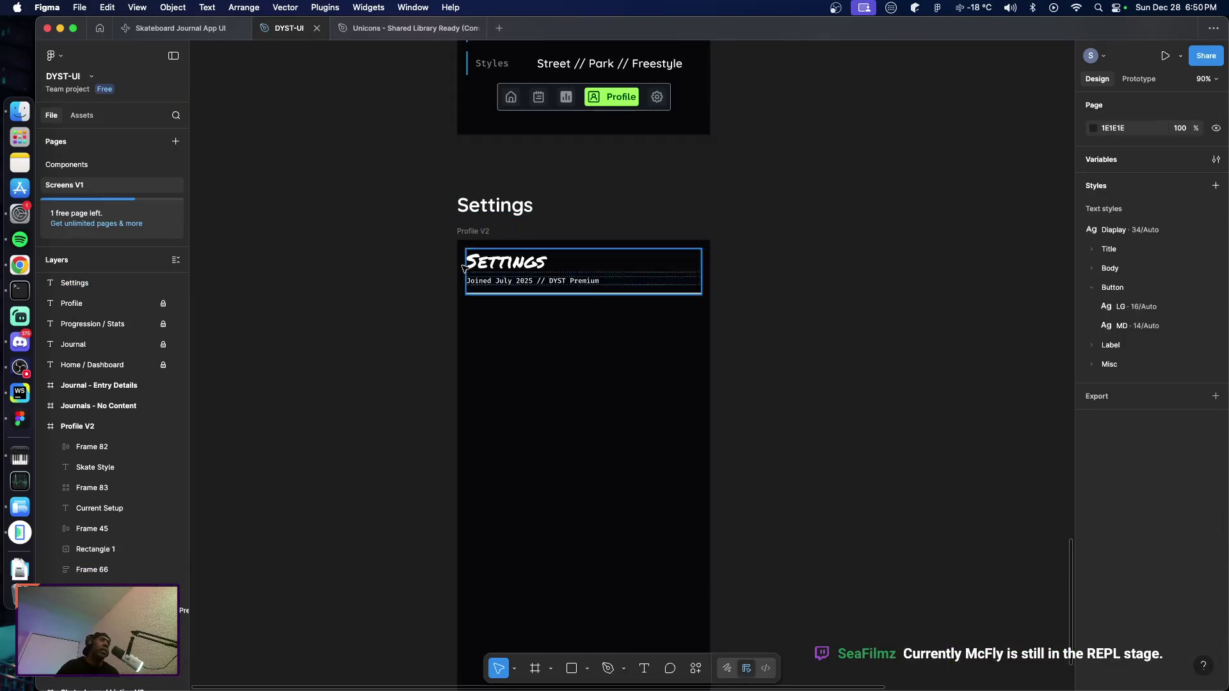
pyautogui.click(483, 238)
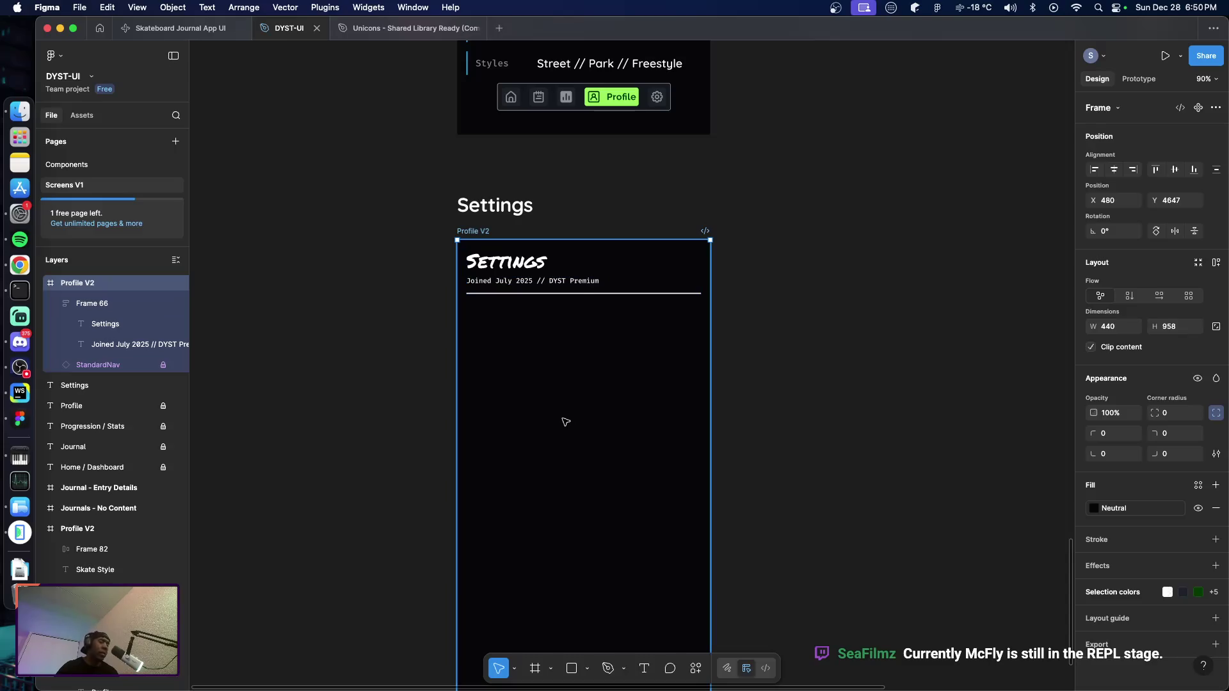
pyautogui.hotkey('ctrl', 'v')
pyautogui.moveTo(567, 557)
pyautogui.mouseDown()
pyautogui.moveTo(550, 339)
pyautogui.moveTo(581, 300)
pyautogui.mouseUp()
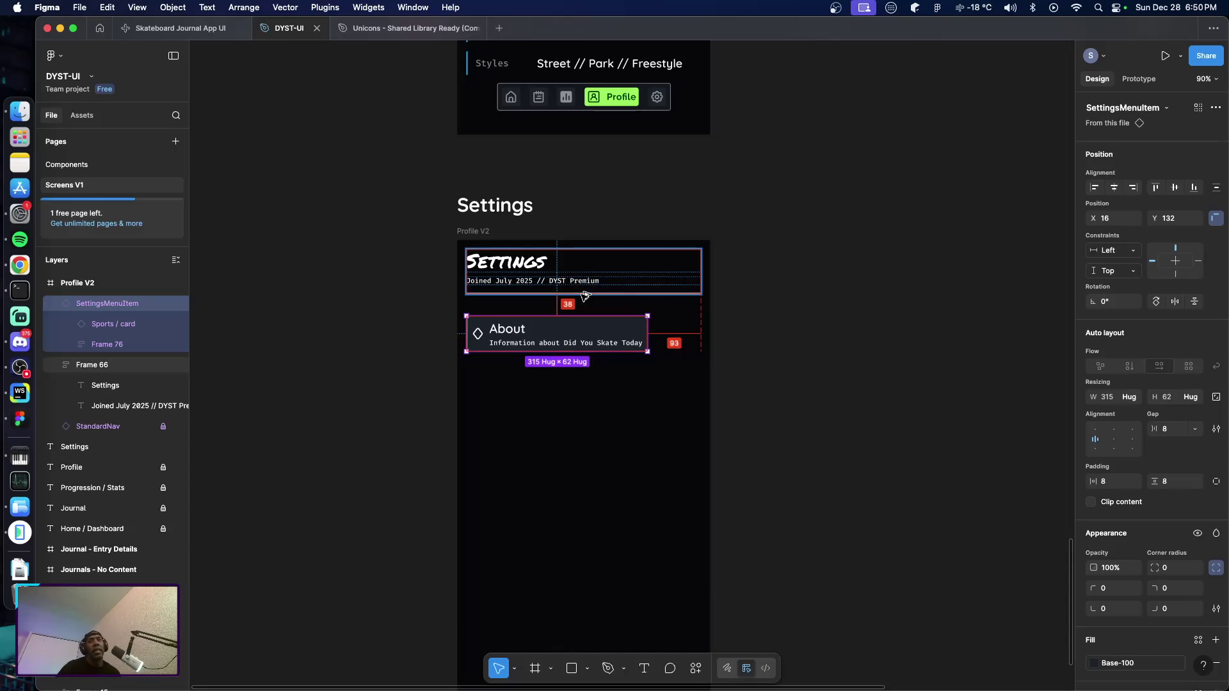
pyautogui.press('Up')
pyautogui.press('Up')
pyautogui.press('Up')
pyautogui.press('Up')
pyautogui.press('Up')
pyautogui.press('Up')
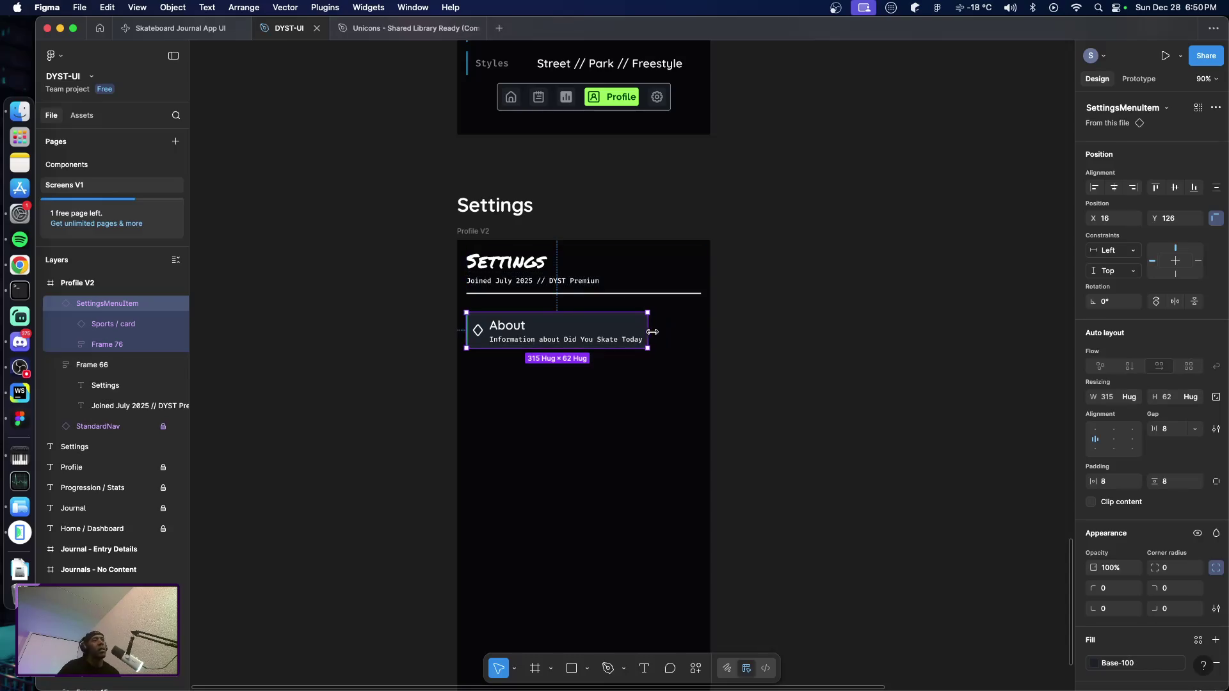
# Stretch the About item to the full 408 frame width and jump to its main component
pyautogui.moveTo(653, 332); pyautogui.dragTo(702, 332)
pyautogui.click(802, 420)
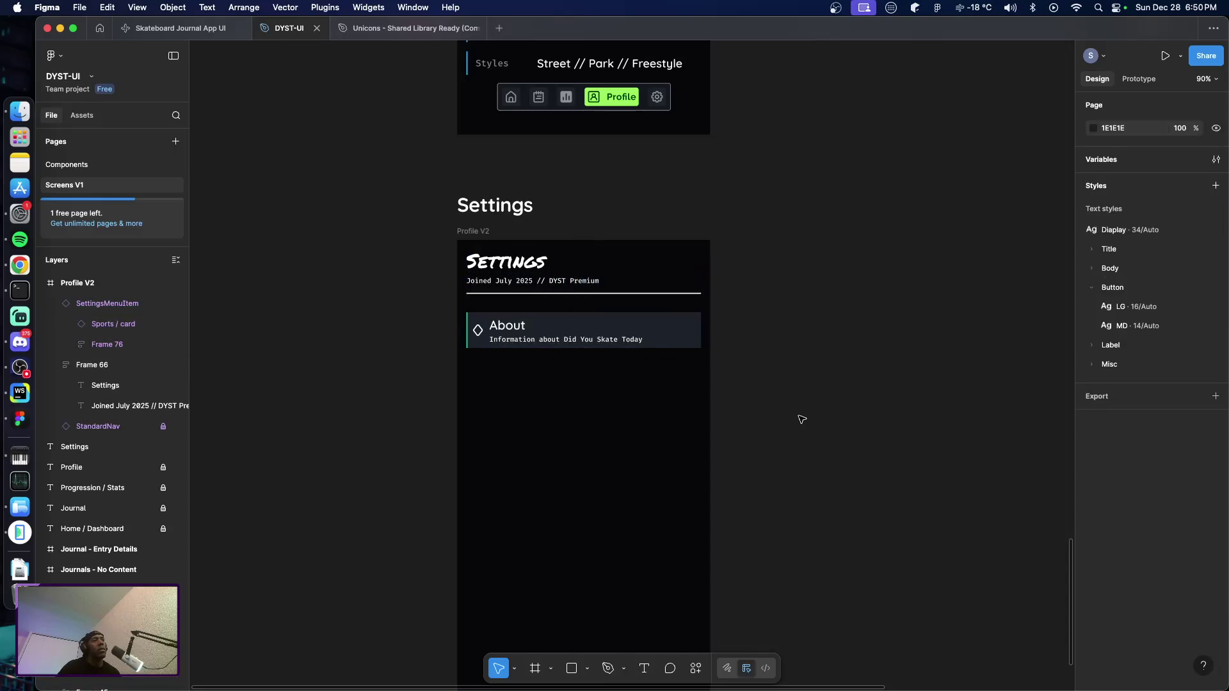
pyautogui.click(679, 338)
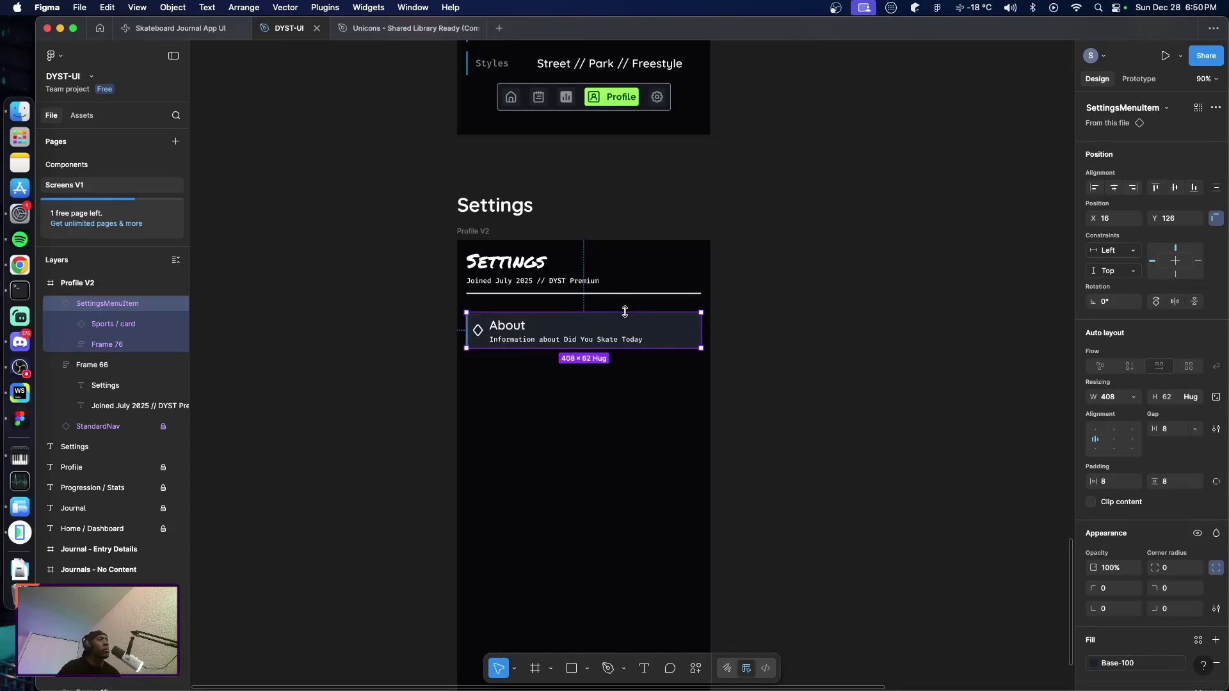
pyautogui.rightClick(663, 337)
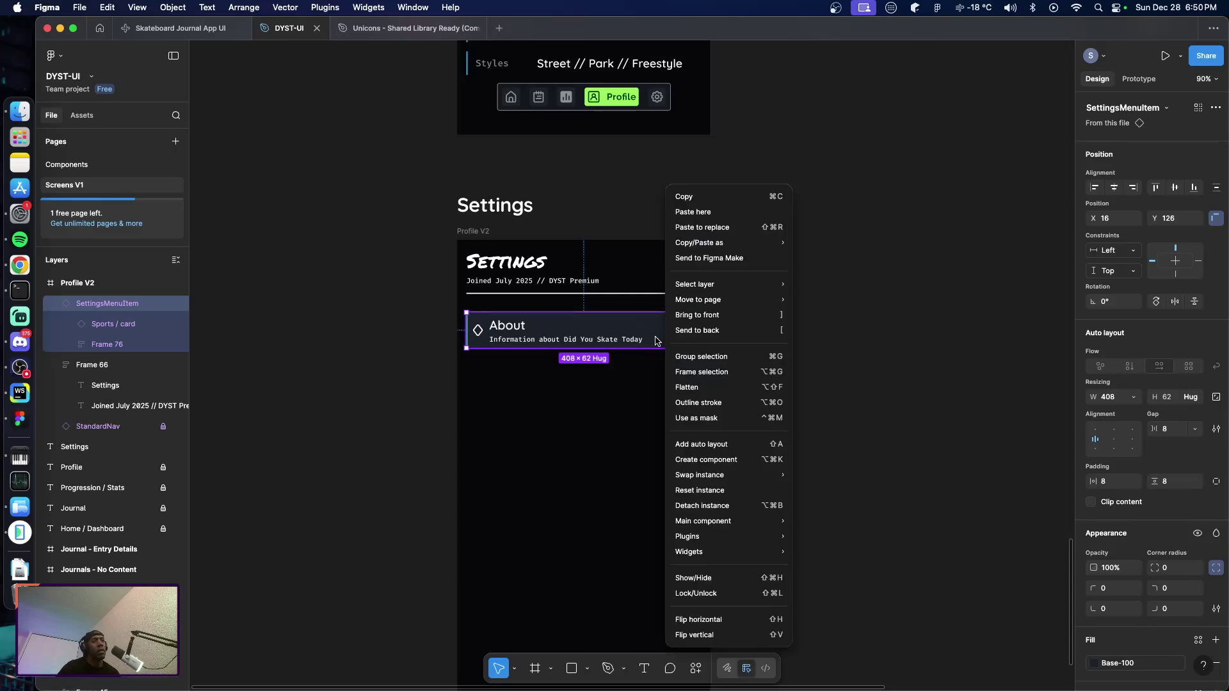
pyautogui.moveTo(703, 522)
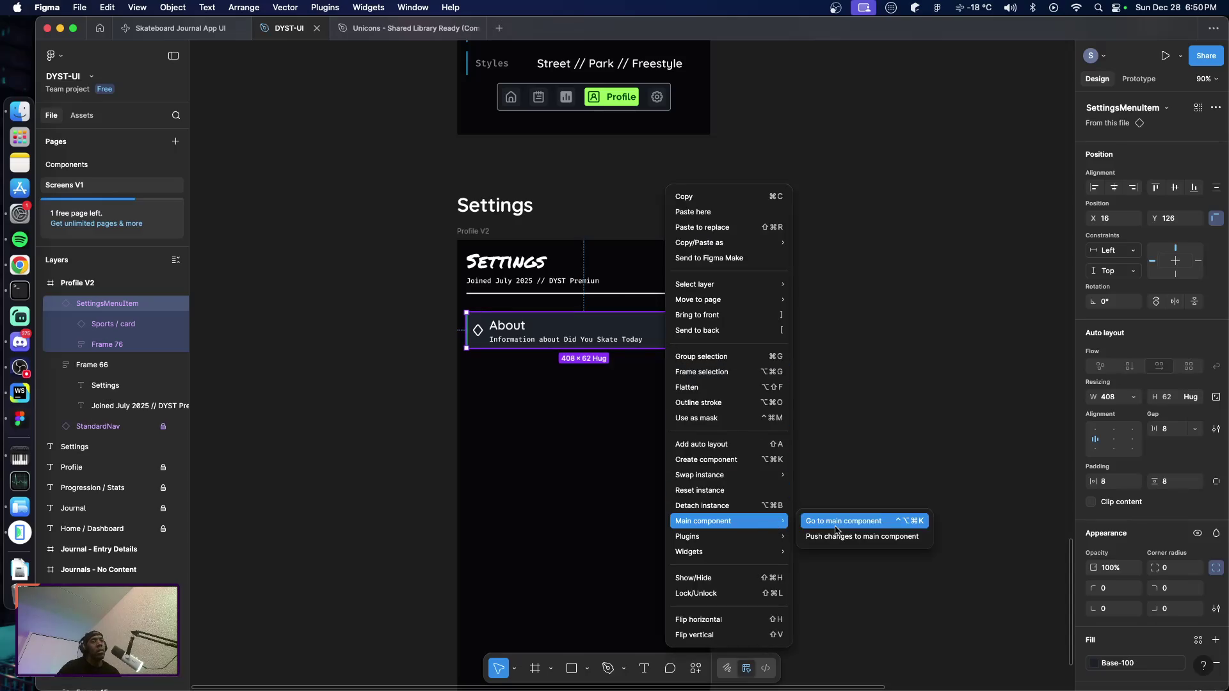
pyautogui.click(836, 527)
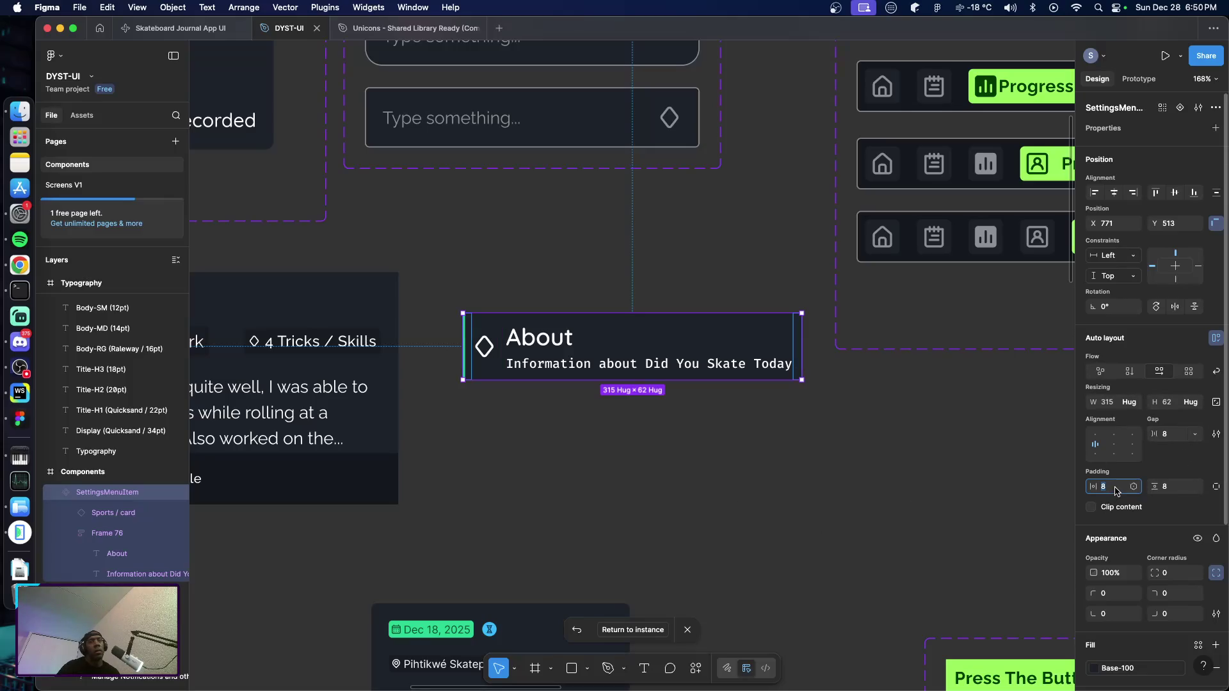
# Set the SettingsMenuItem component's gap to 16 and horizontal and vertical padding to 16
pyautogui.click(1173, 435)
pyautogui.write('16')
pyautogui.press('Return')
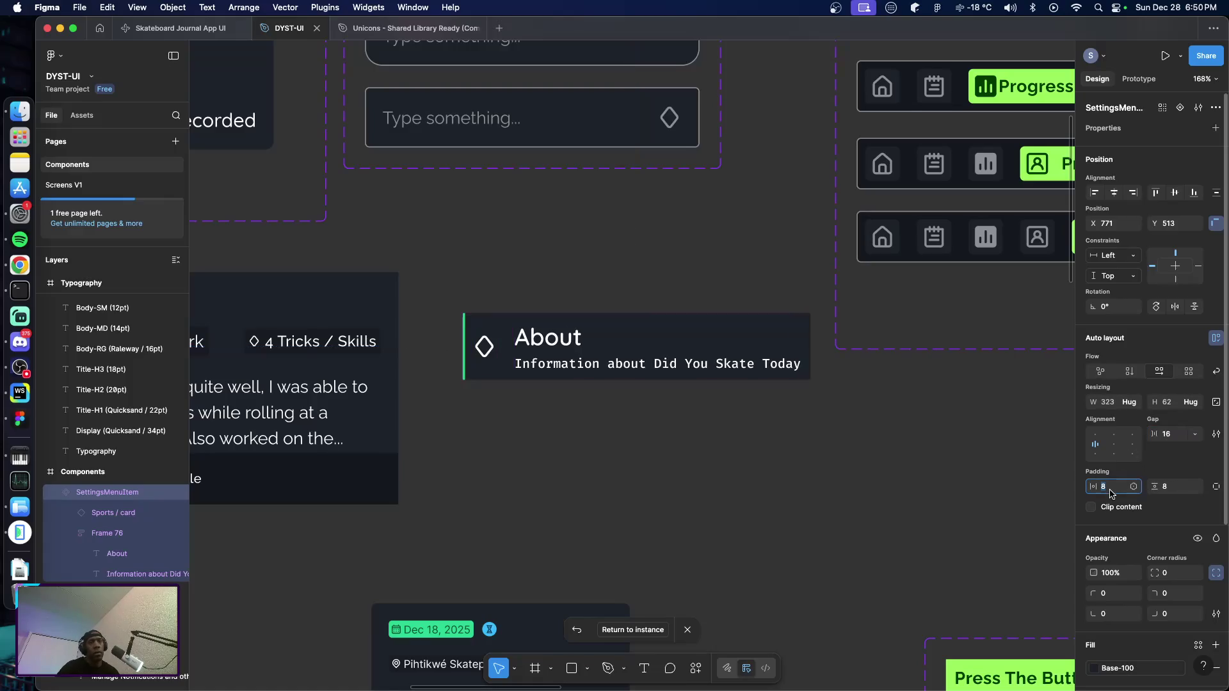
pyautogui.click(1111, 487)
pyautogui.write('16')
pyautogui.press('Tab')
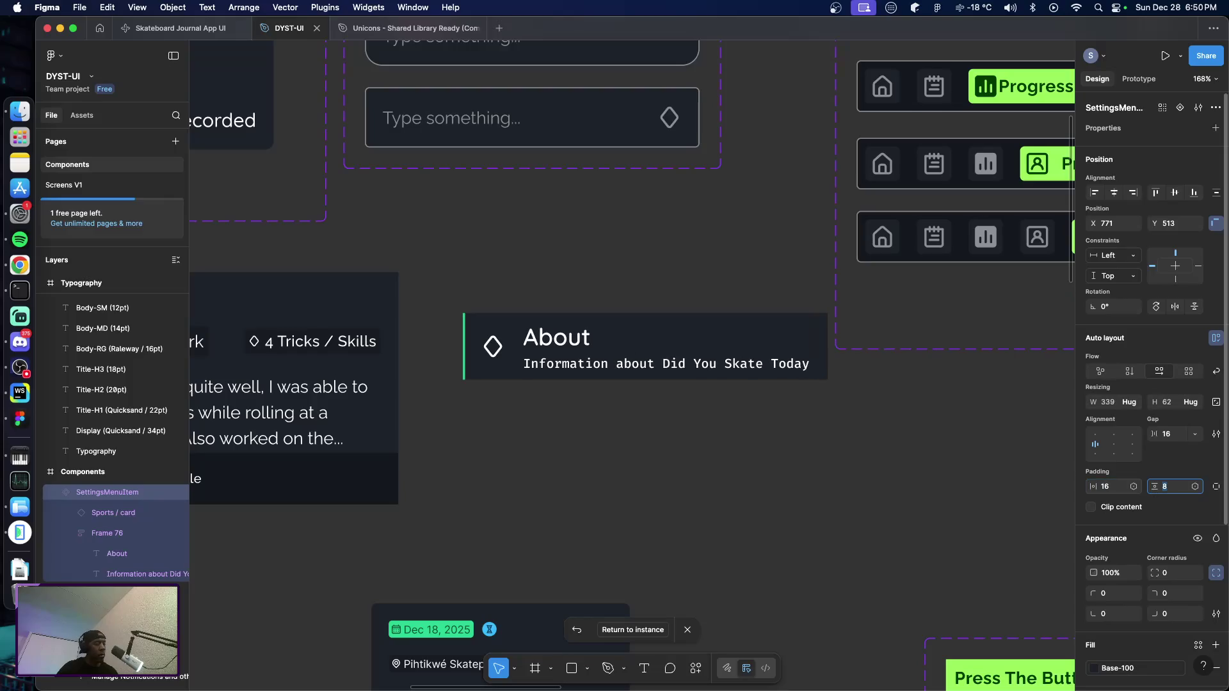
pyautogui.write('16')
pyautogui.press('Return')
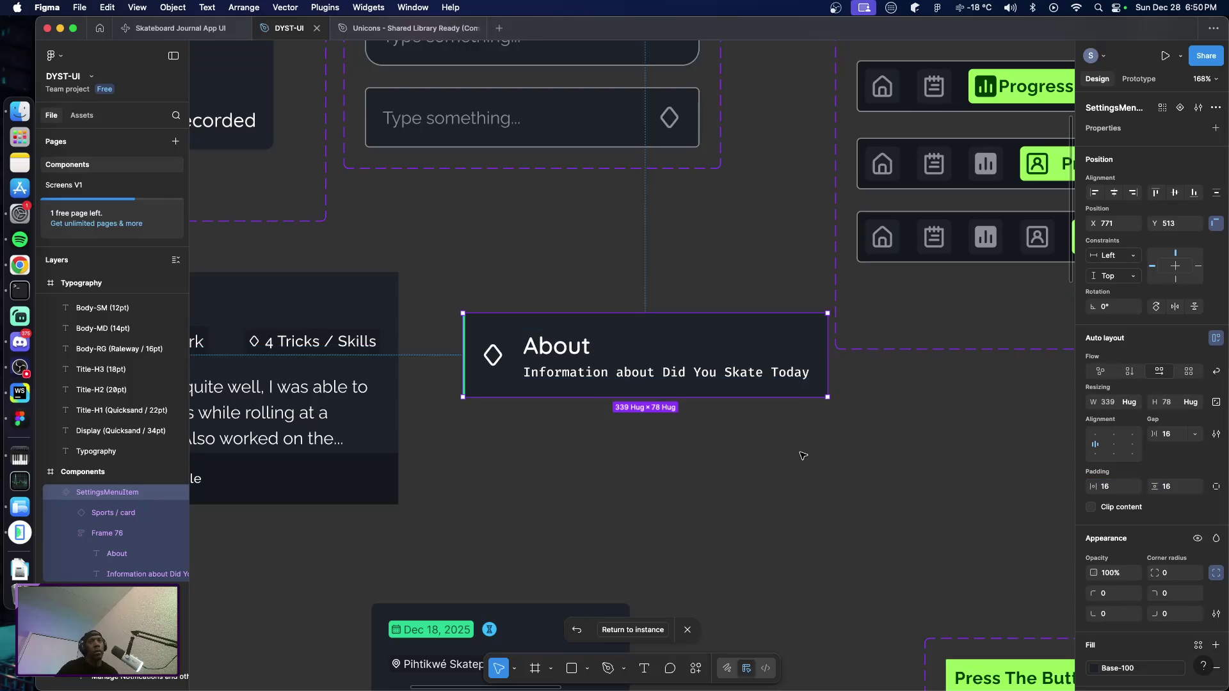
pyautogui.click(802, 455)
# Duplicate the About menu item directly below itself on the Settings screen
pyautogui.click(87, 187)
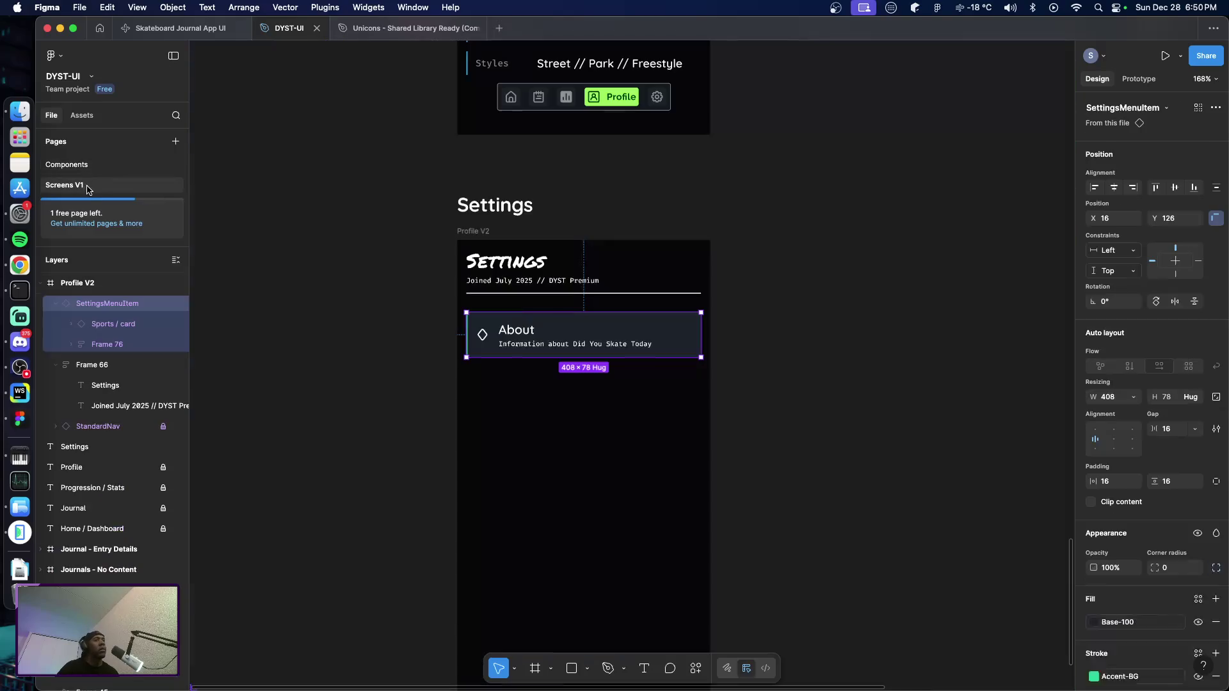
pyautogui.click(369, 308)
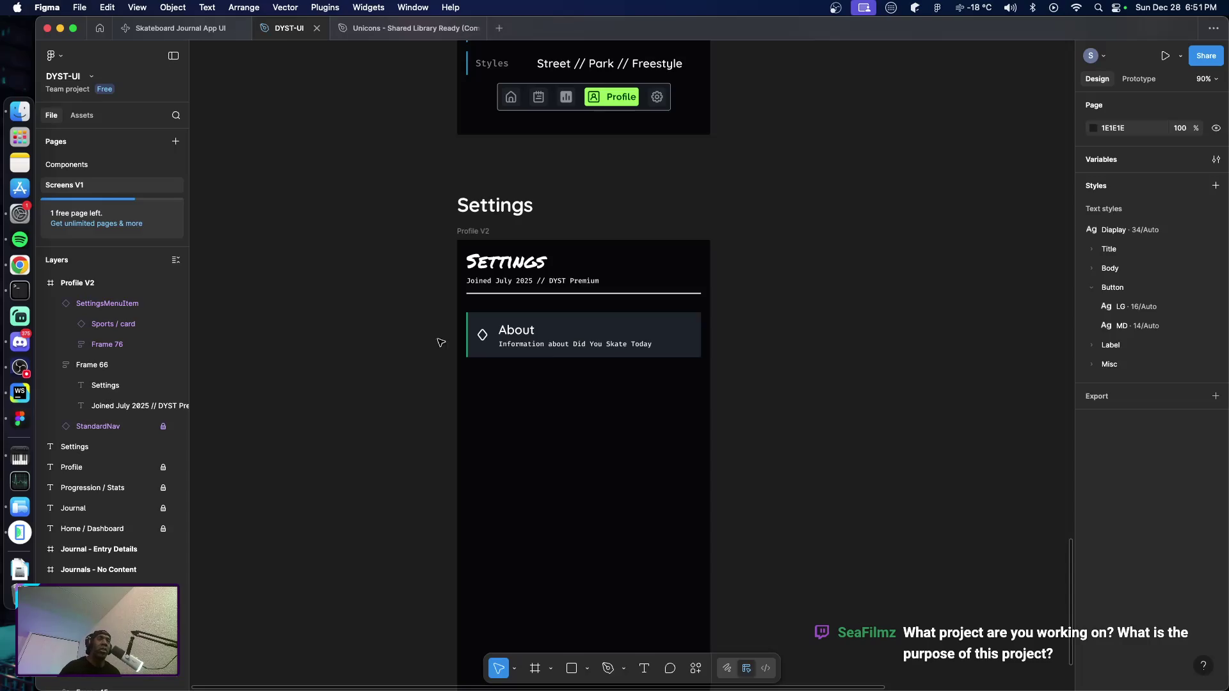
pyautogui.click(675, 345)
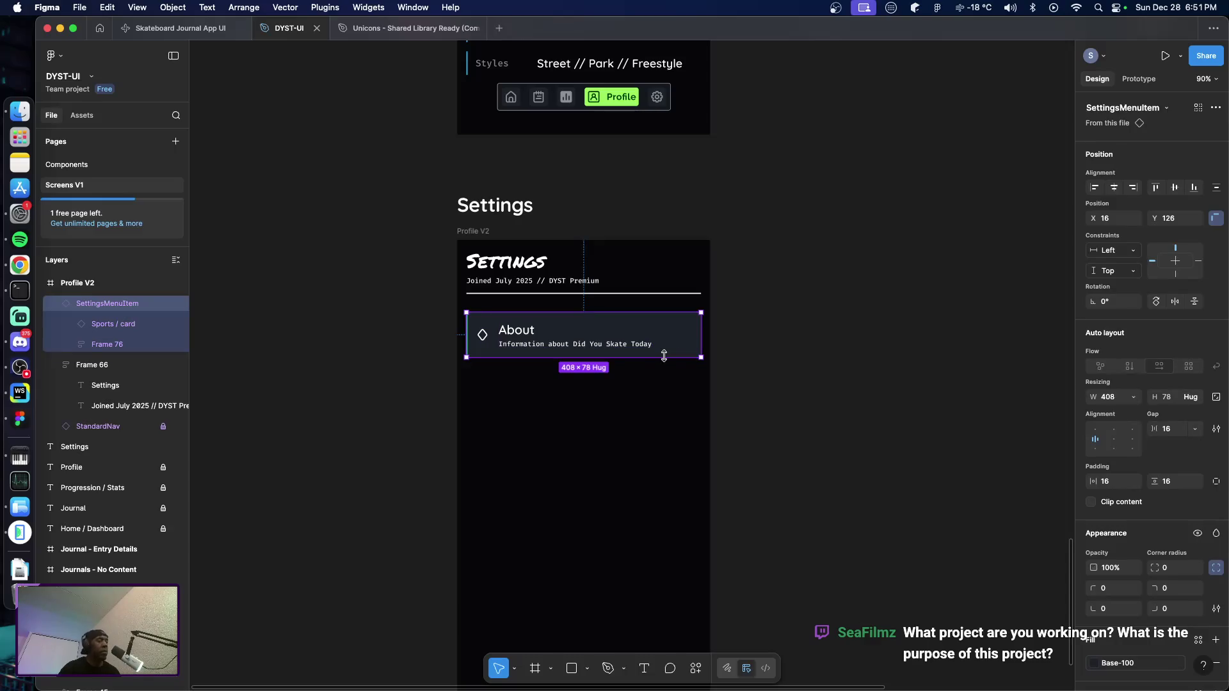
pyautogui.moveTo(676, 345); pyautogui.dragTo(674, 400)
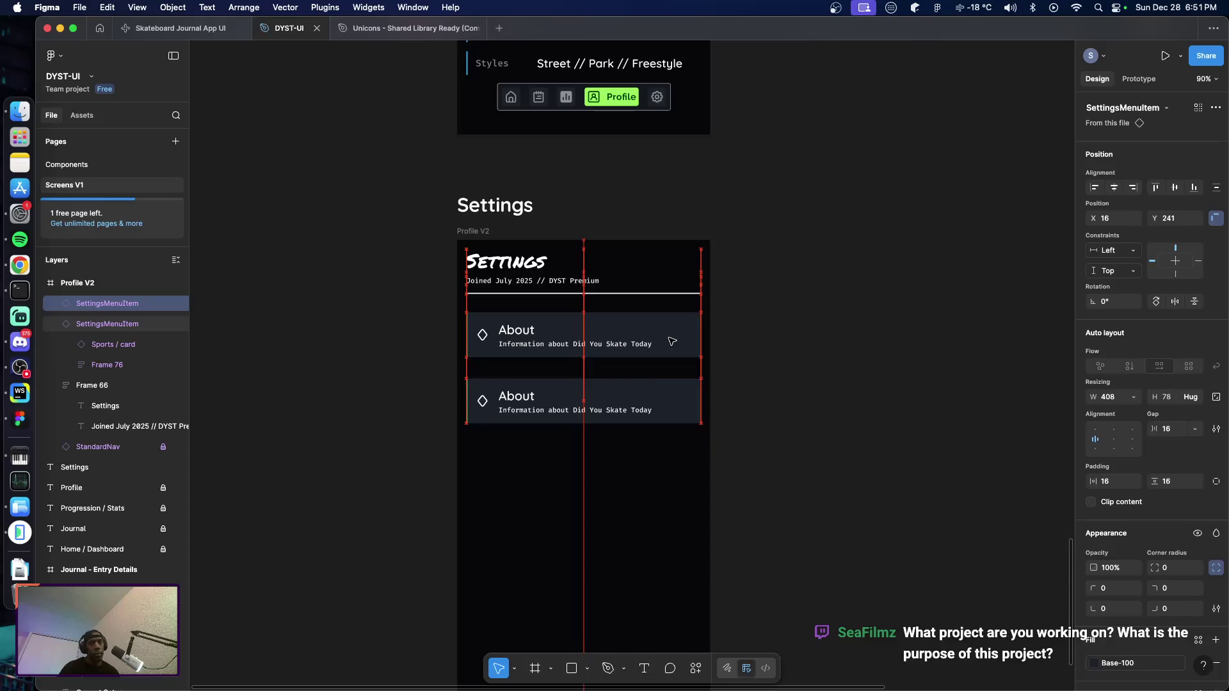
pyautogui.hotkey('shift', 'Up')
pyautogui.press('Up')
pyautogui.press('Up')
pyautogui.press('Up')
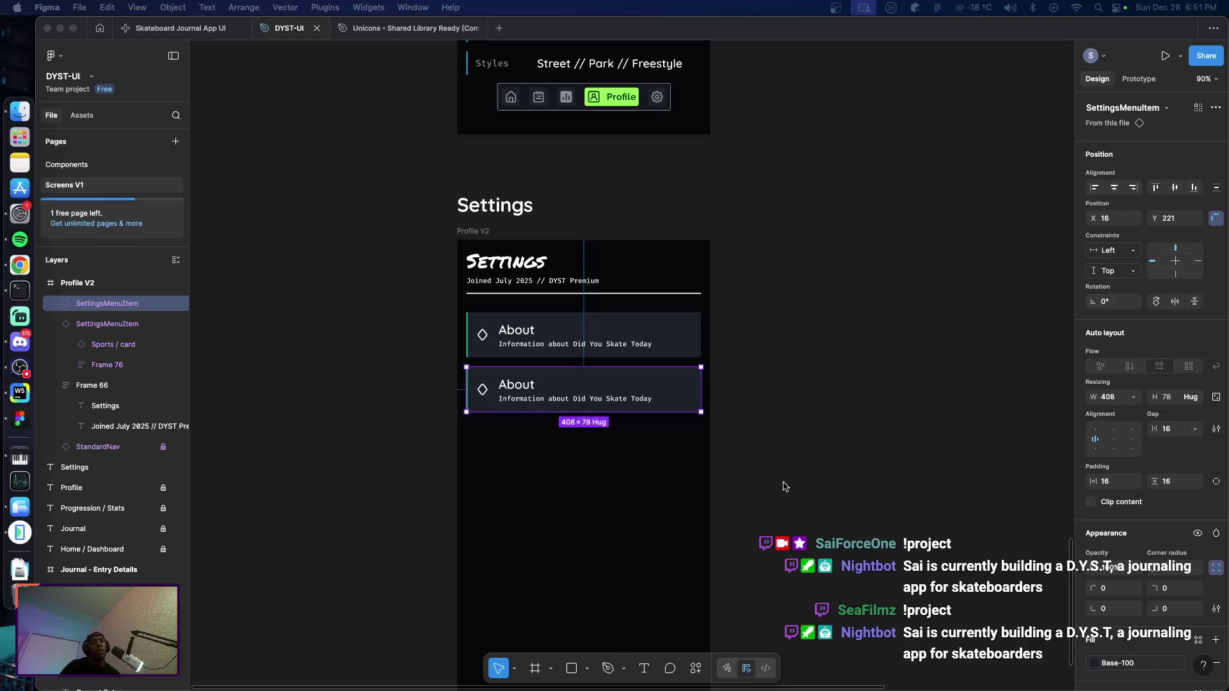
# Retitle the second menu item to Notifications
pyautogui.click(530, 384)
pyautogui.doubleClick(520, 391)
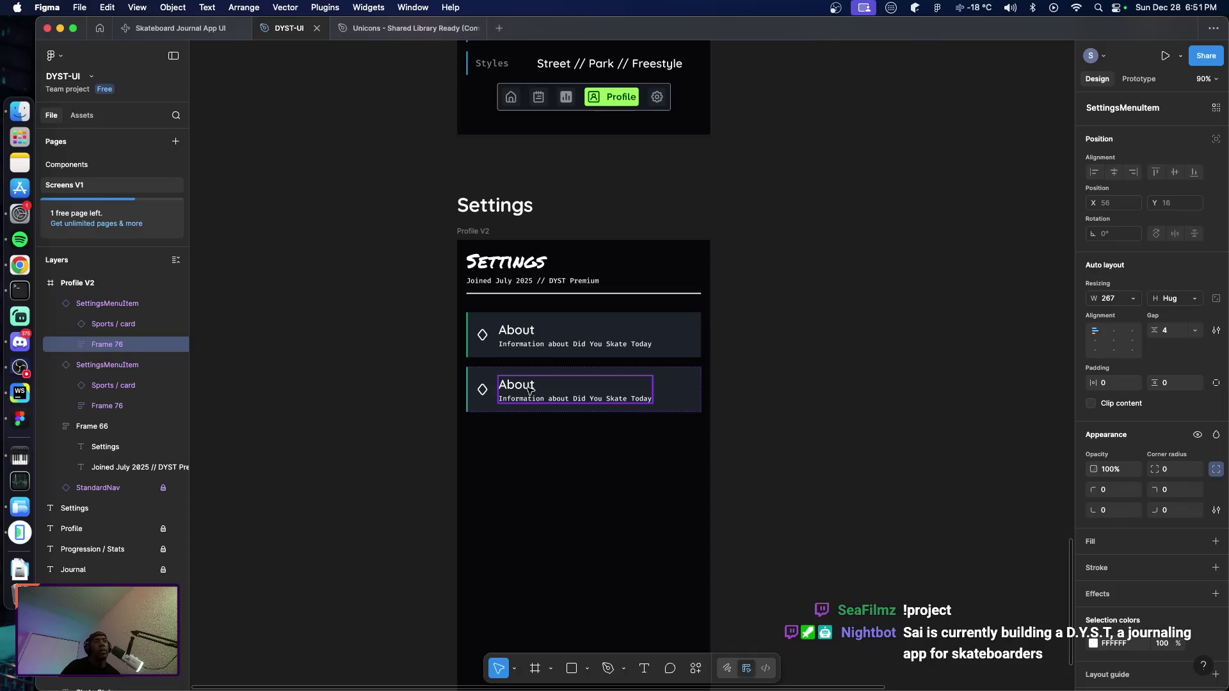
pyautogui.doubleClick(525, 388)
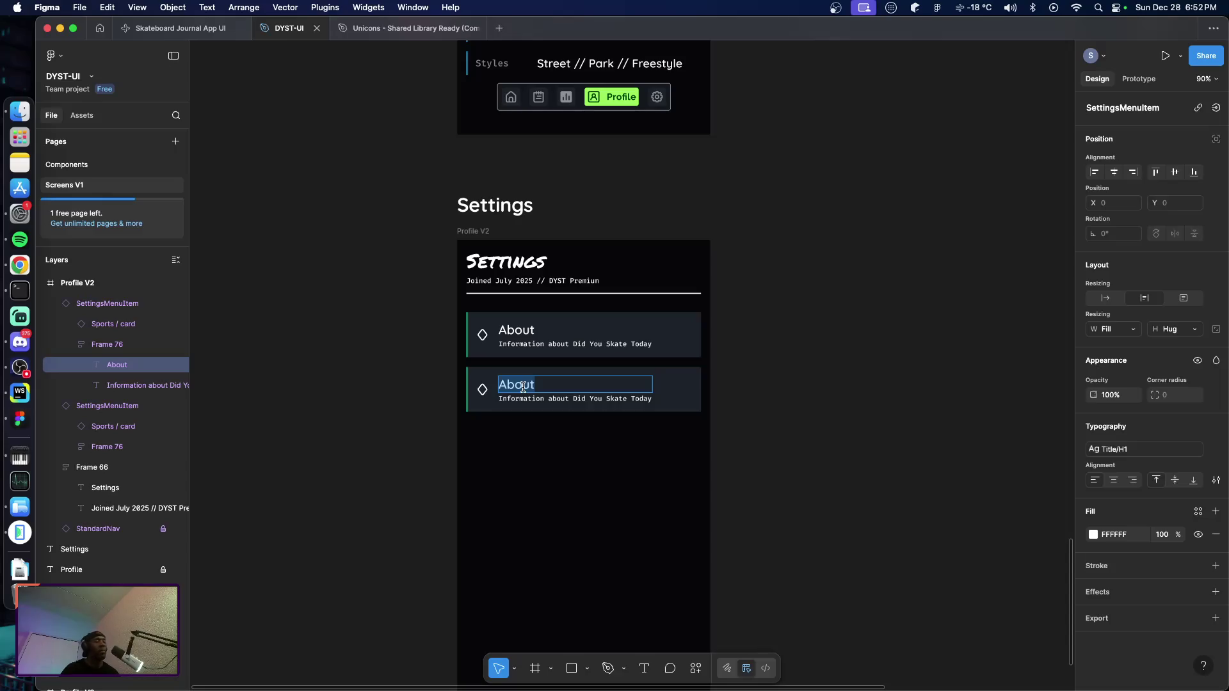
pyautogui.write('Notification')
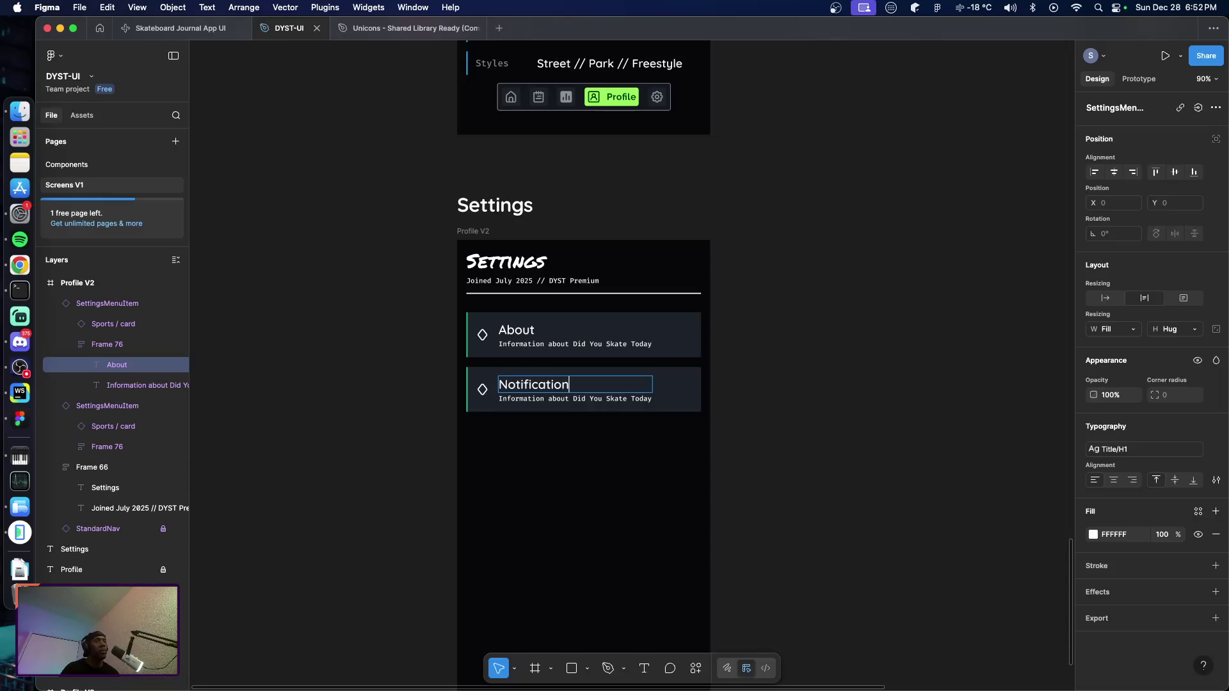
pyautogui.write('s')
pyautogui.press('Escape')
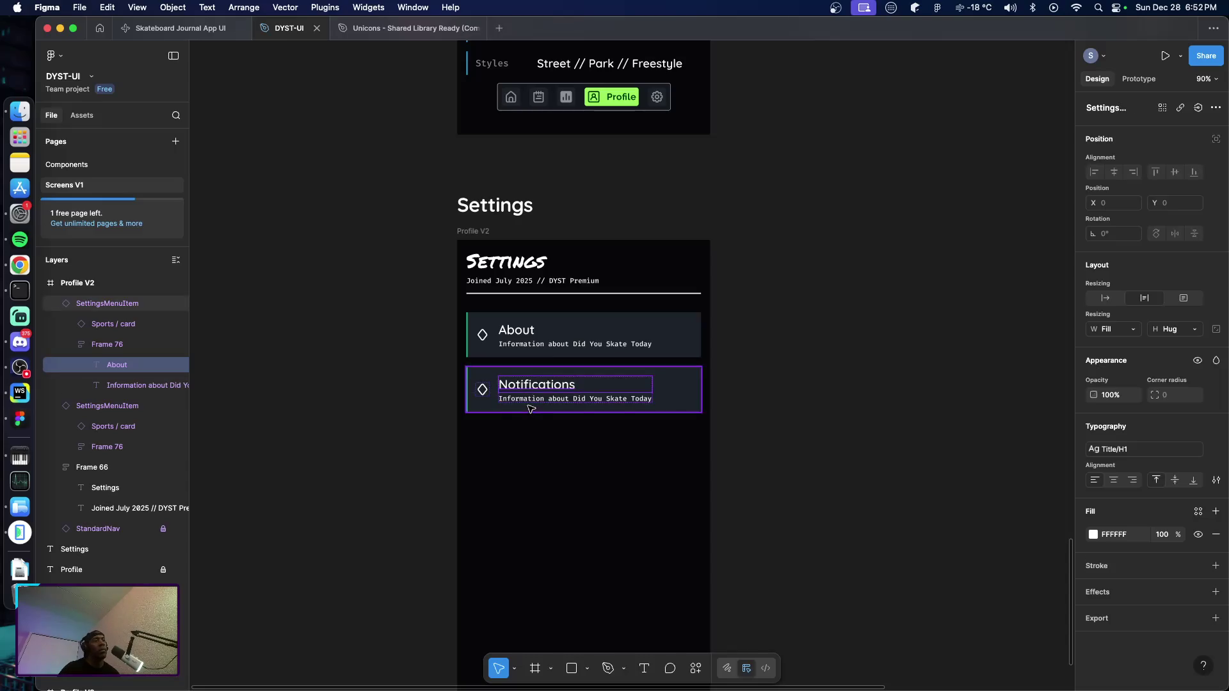
# Rewrite its subtitle to "Manage your notifications and reminders"
pyautogui.click(530, 404)
pyautogui.doubleClick(530, 403)
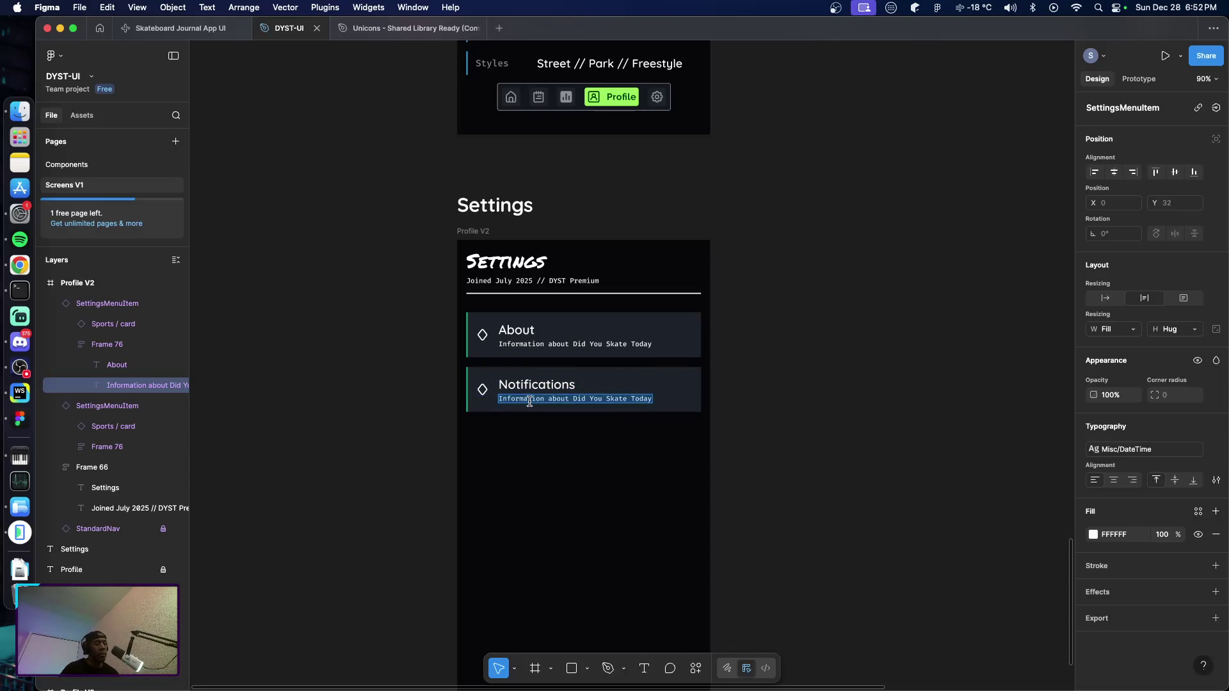
pyautogui.write('Manage')
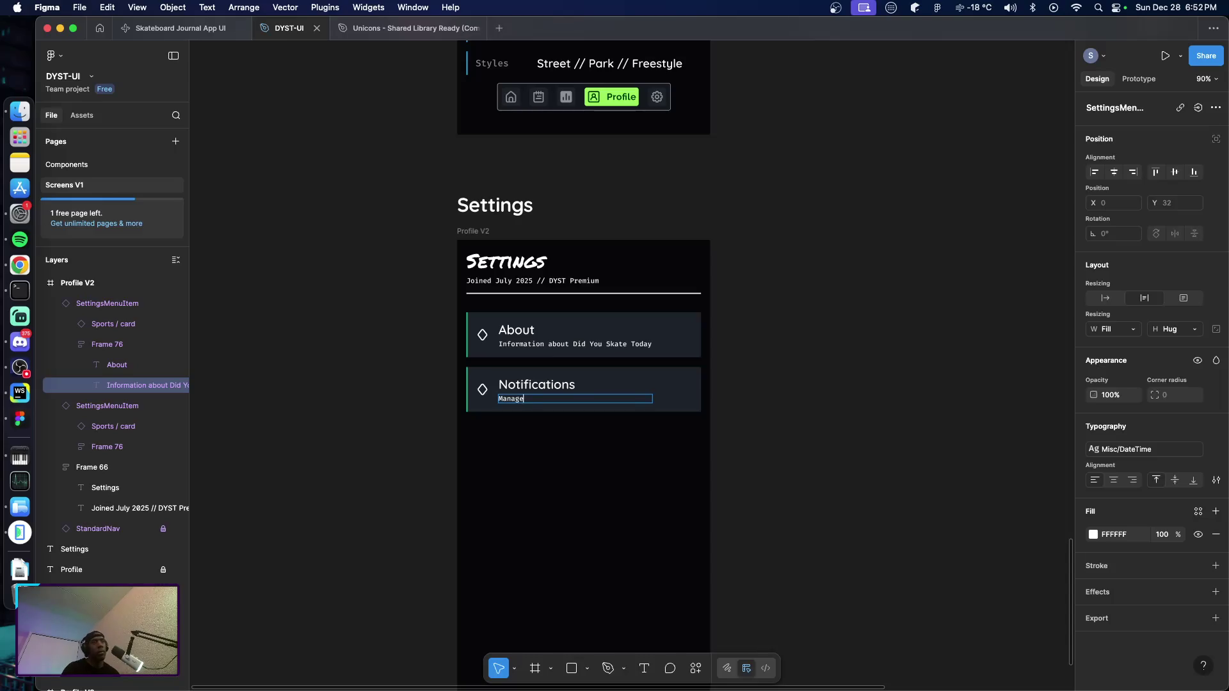
pyautogui.write(' your notifica')
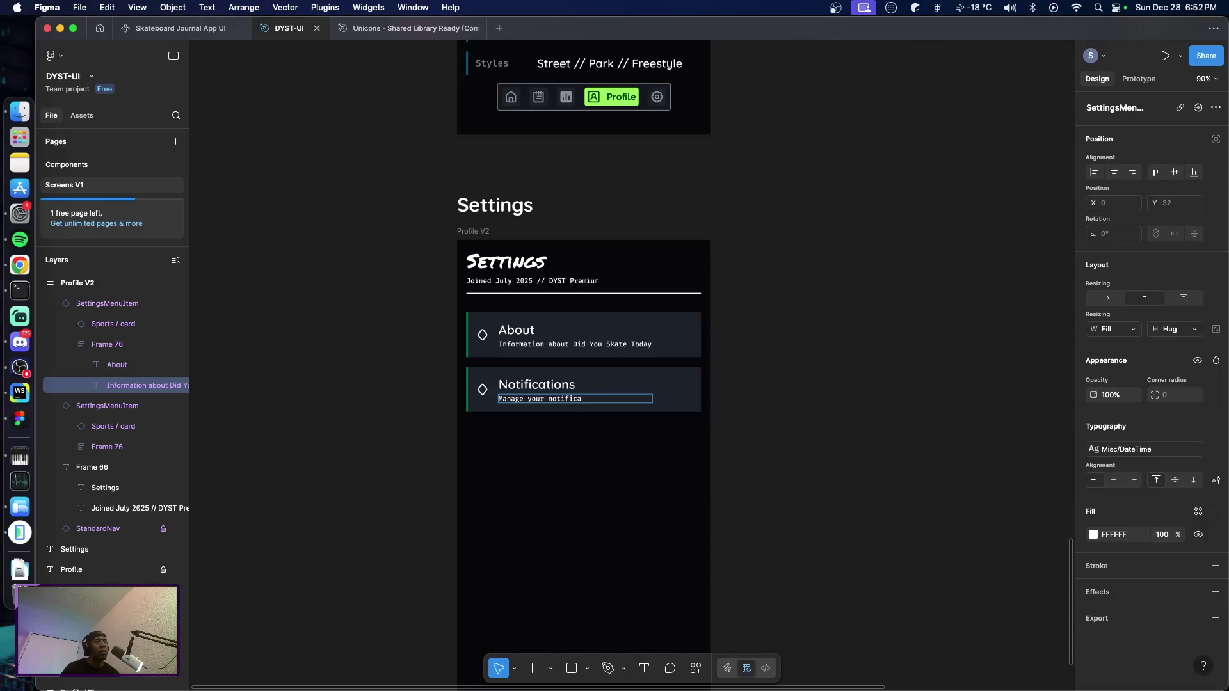
pyautogui.write('tions and reminders')
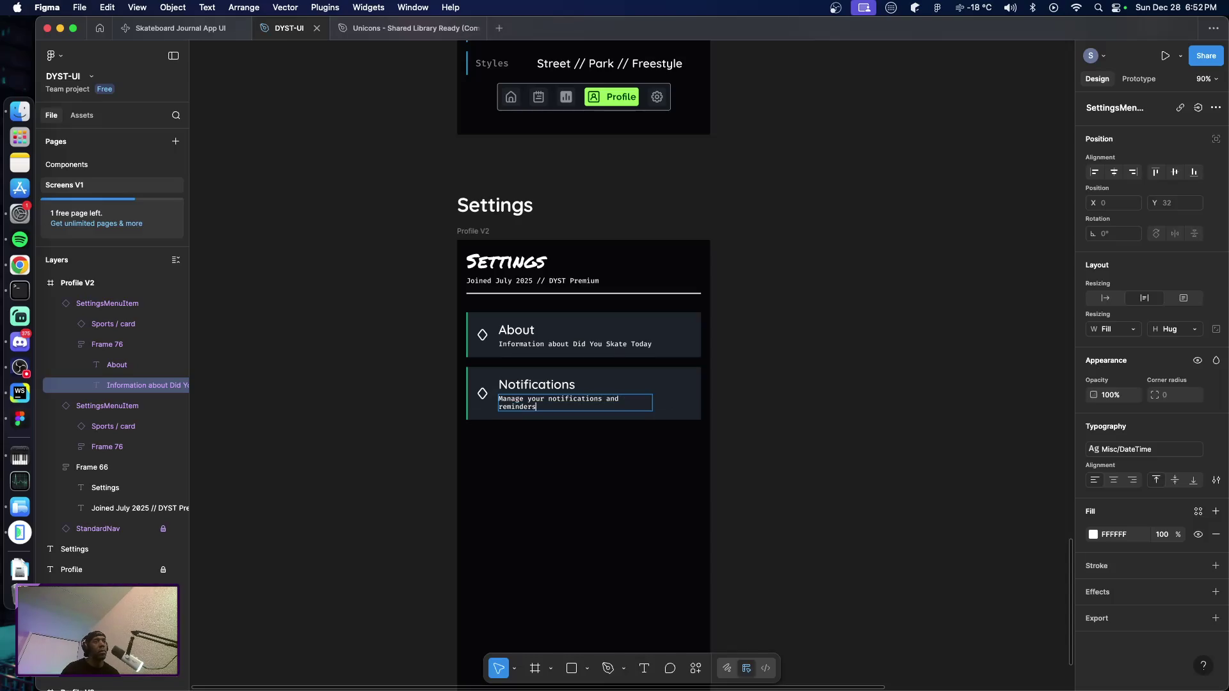
pyautogui.press('Escape')
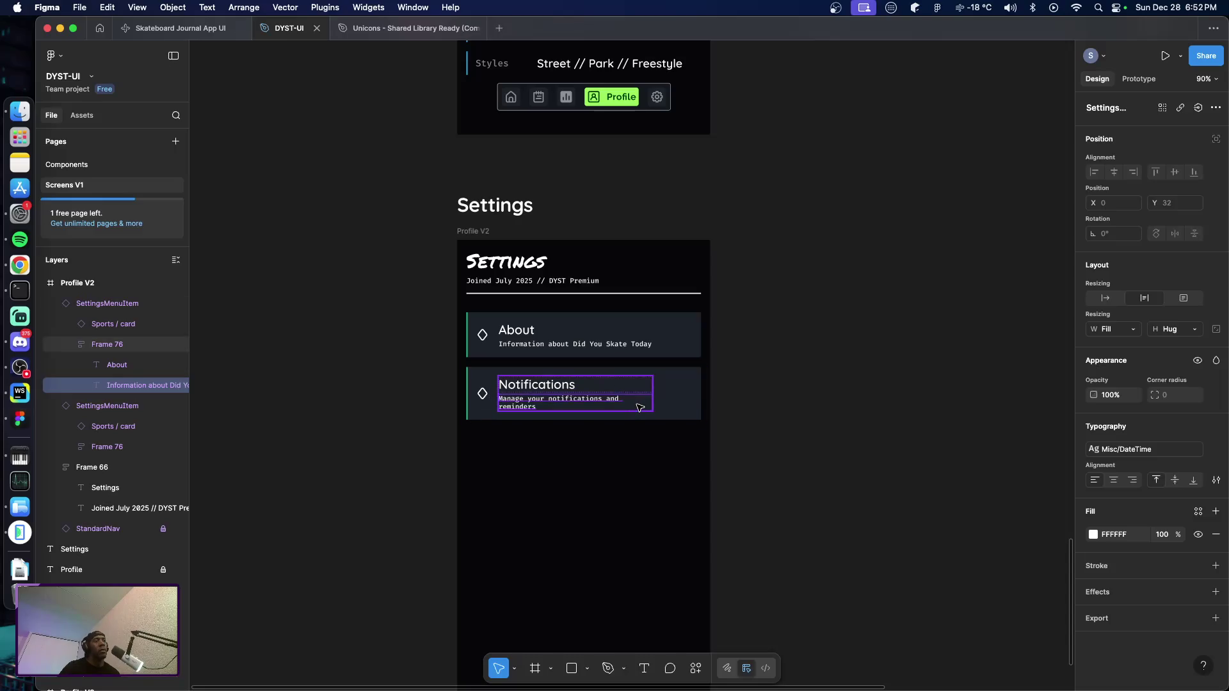
pyautogui.click(641, 406)
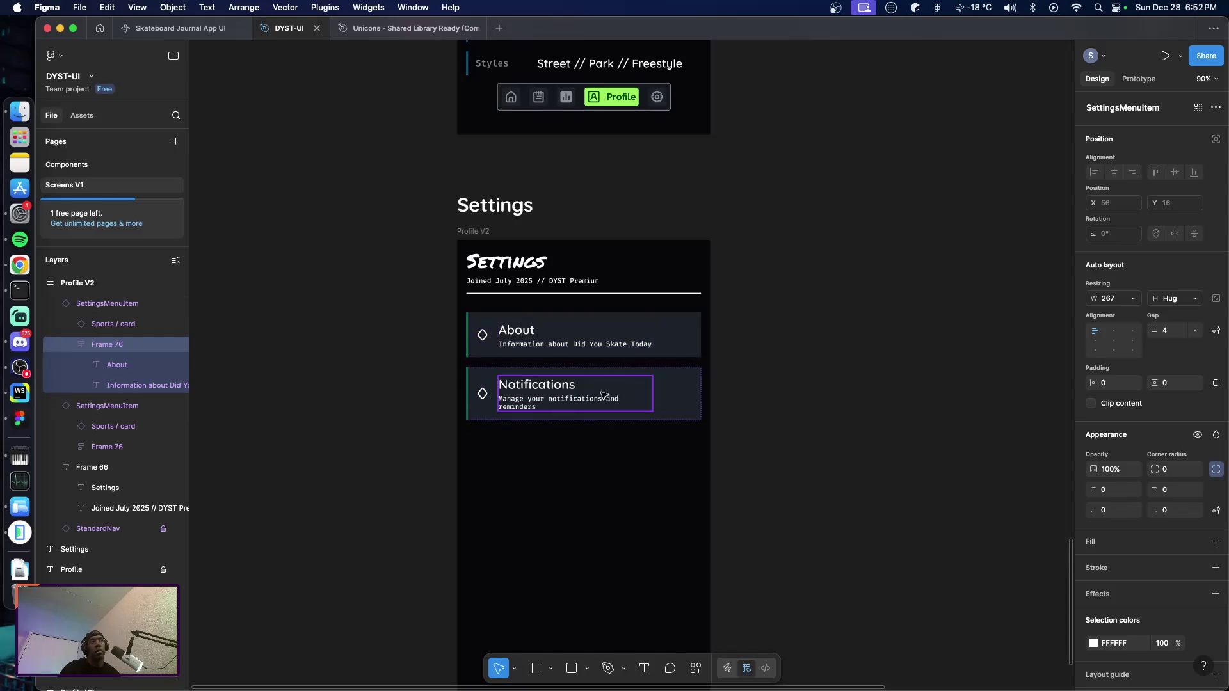
pyautogui.doubleClick(599, 399)
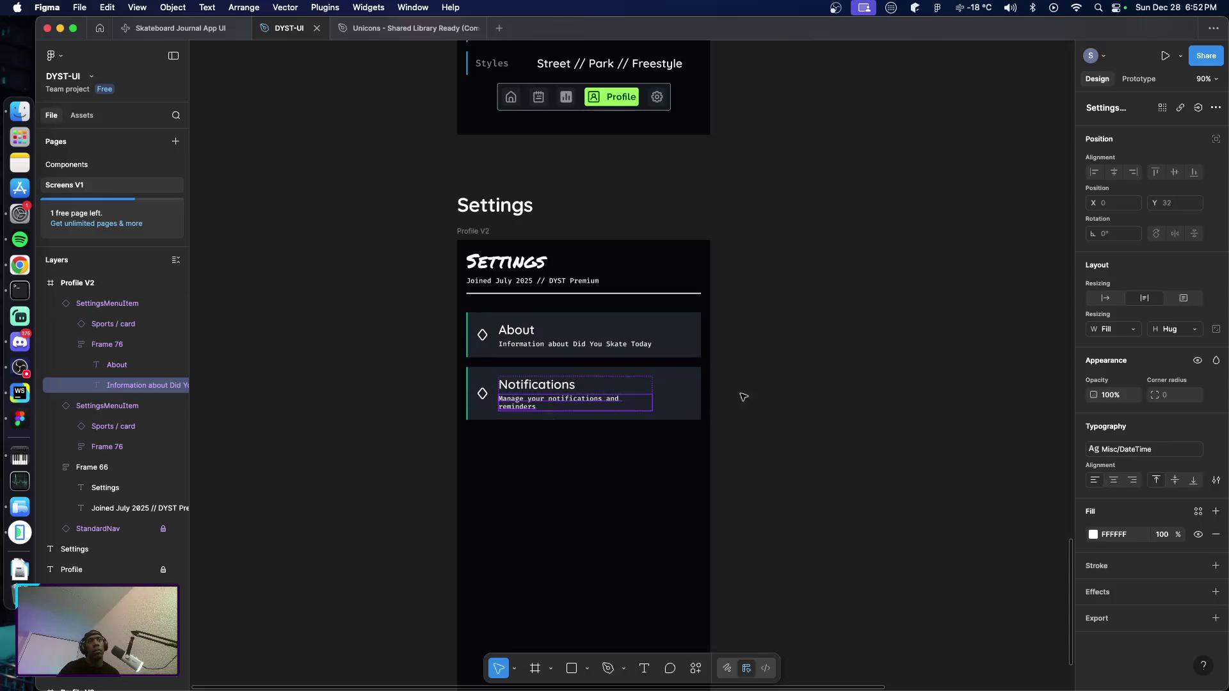
# Set the Notifications card's text frame width to Fill container
pyautogui.click(1136, 330)
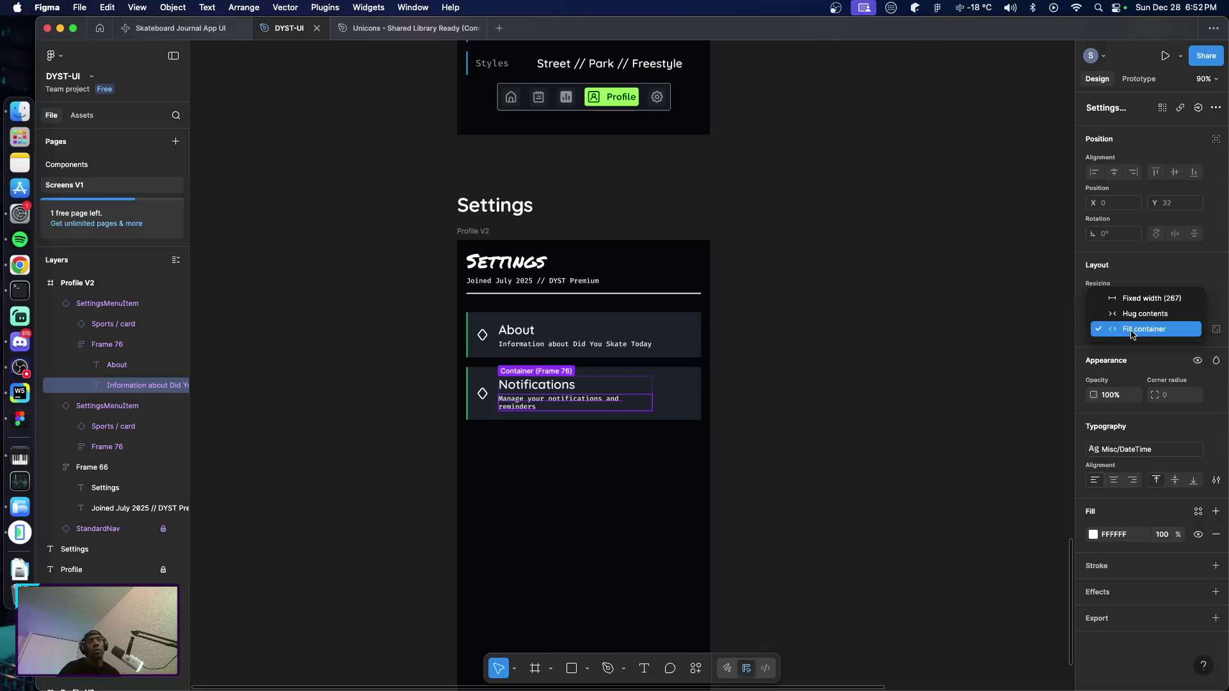
pyautogui.click(1131, 329)
pyautogui.click(639, 399)
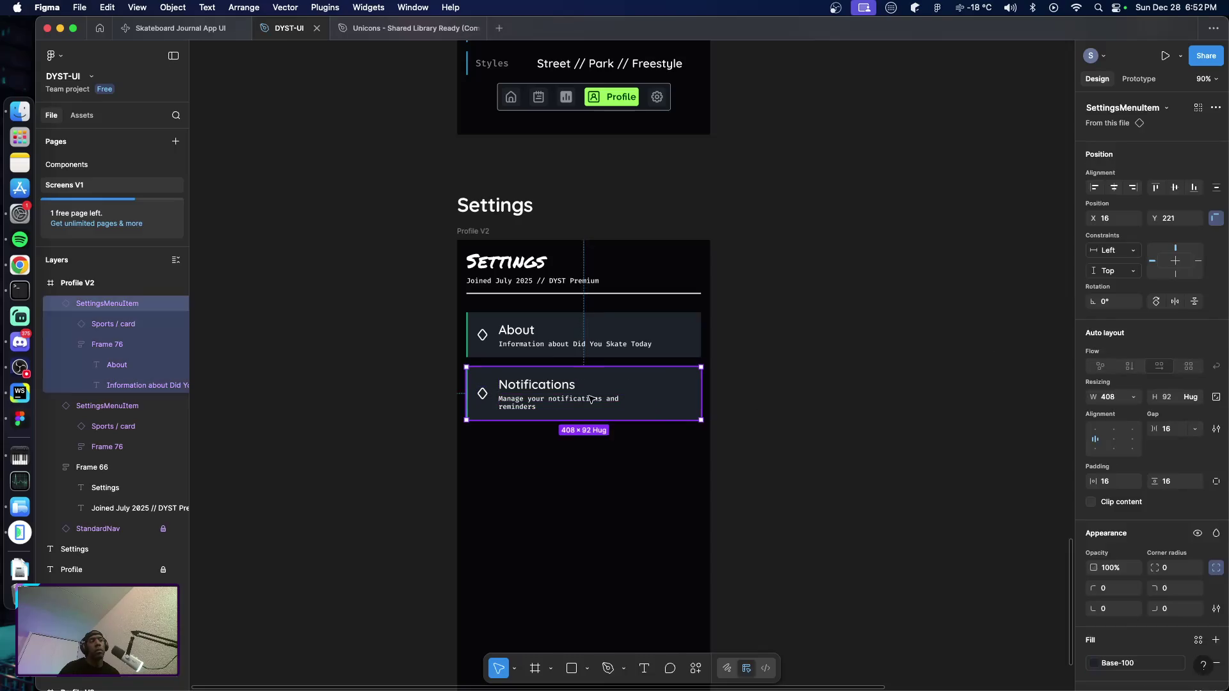
pyautogui.click(591, 399)
pyautogui.click(1131, 299)
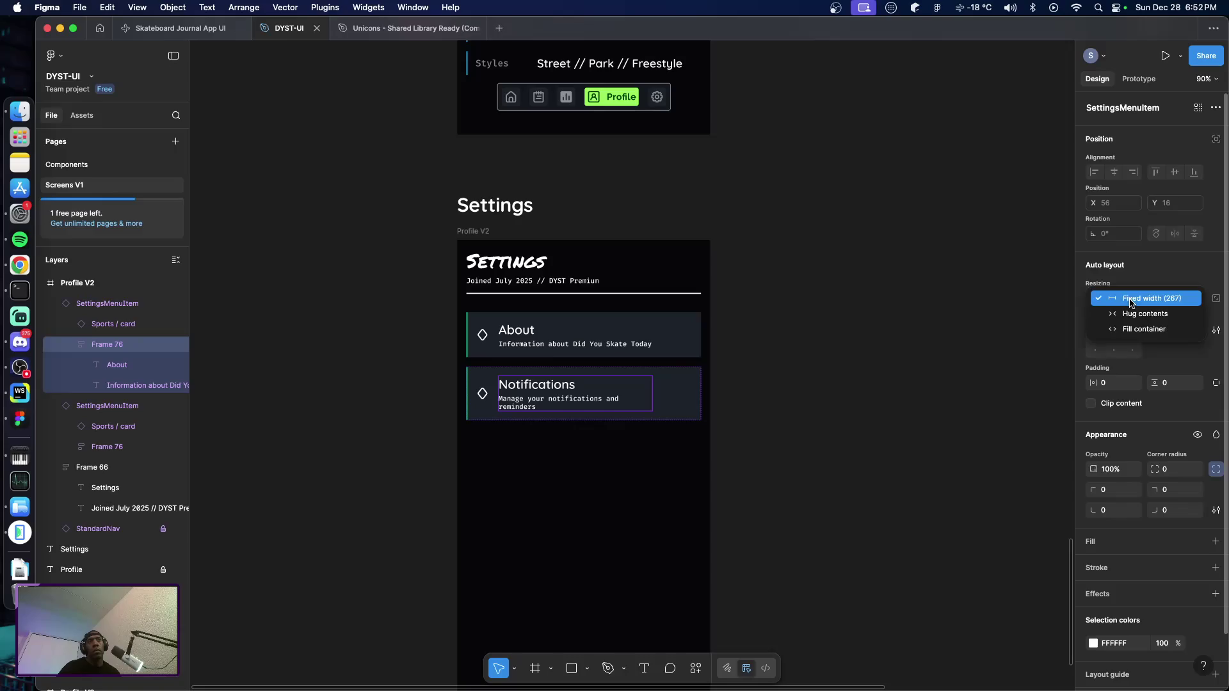
pyautogui.click(1144, 329)
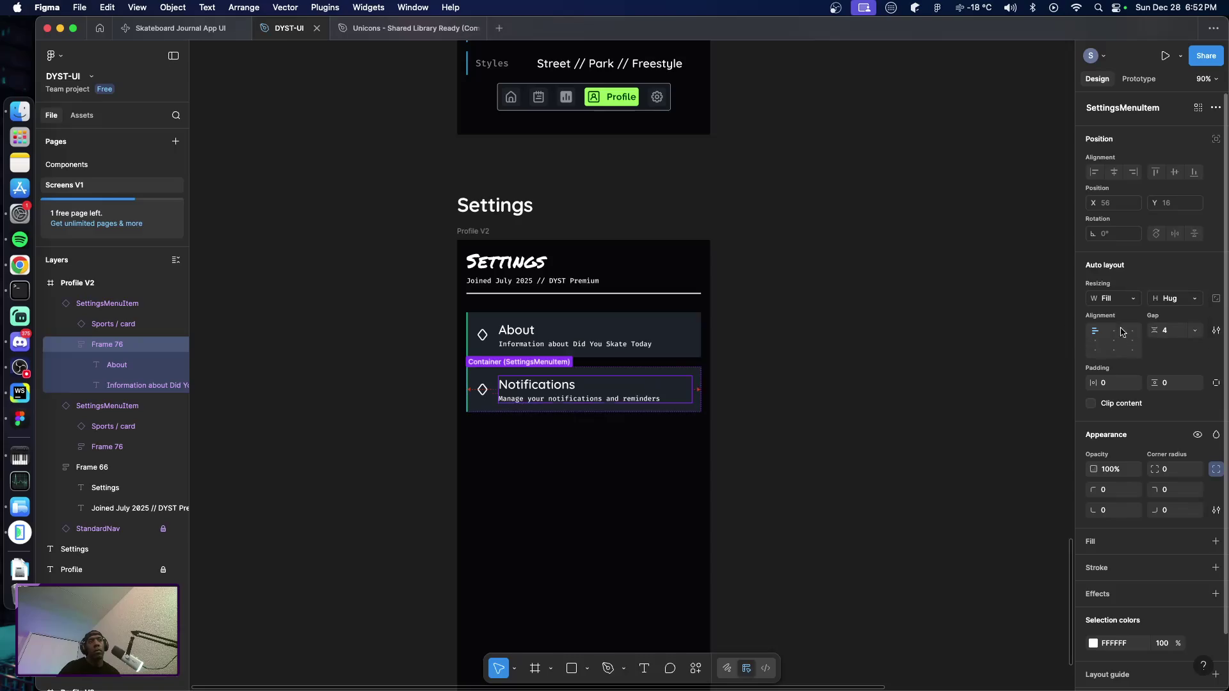
# Set the About card's text frame width to Fill container as well
pyautogui.click(582, 348)
pyautogui.click(1131, 299)
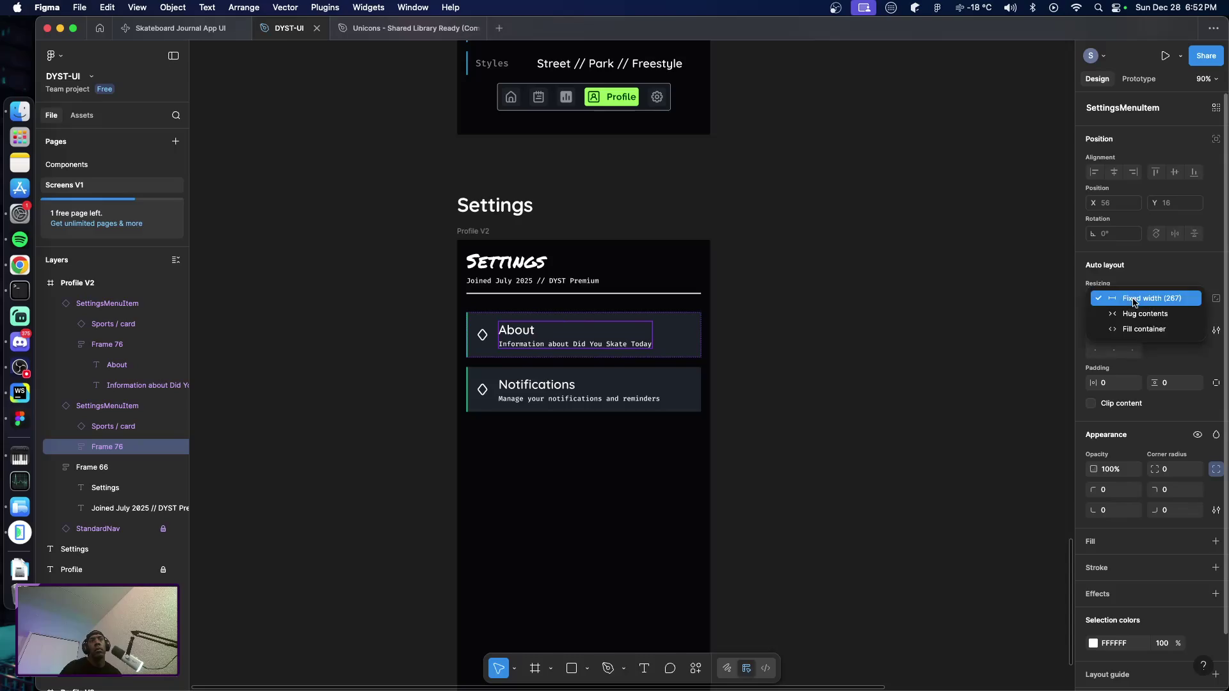
pyautogui.click(1138, 330)
pyautogui.click(811, 392)
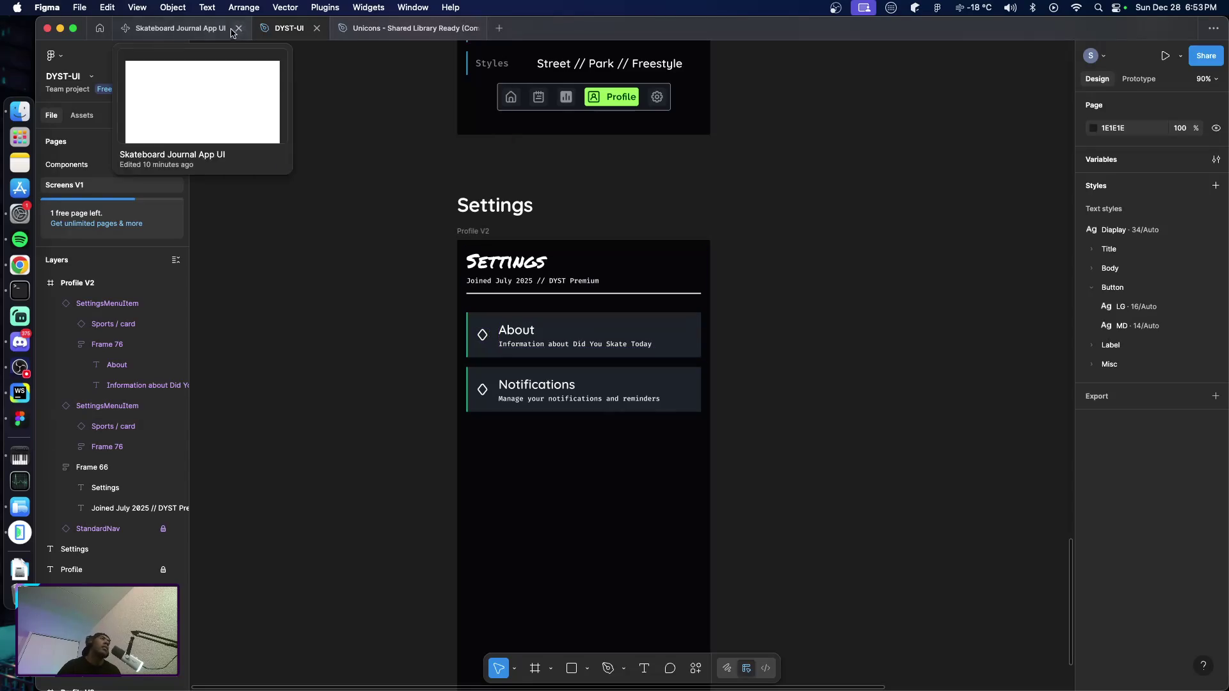
pyautogui.click(88, 165)
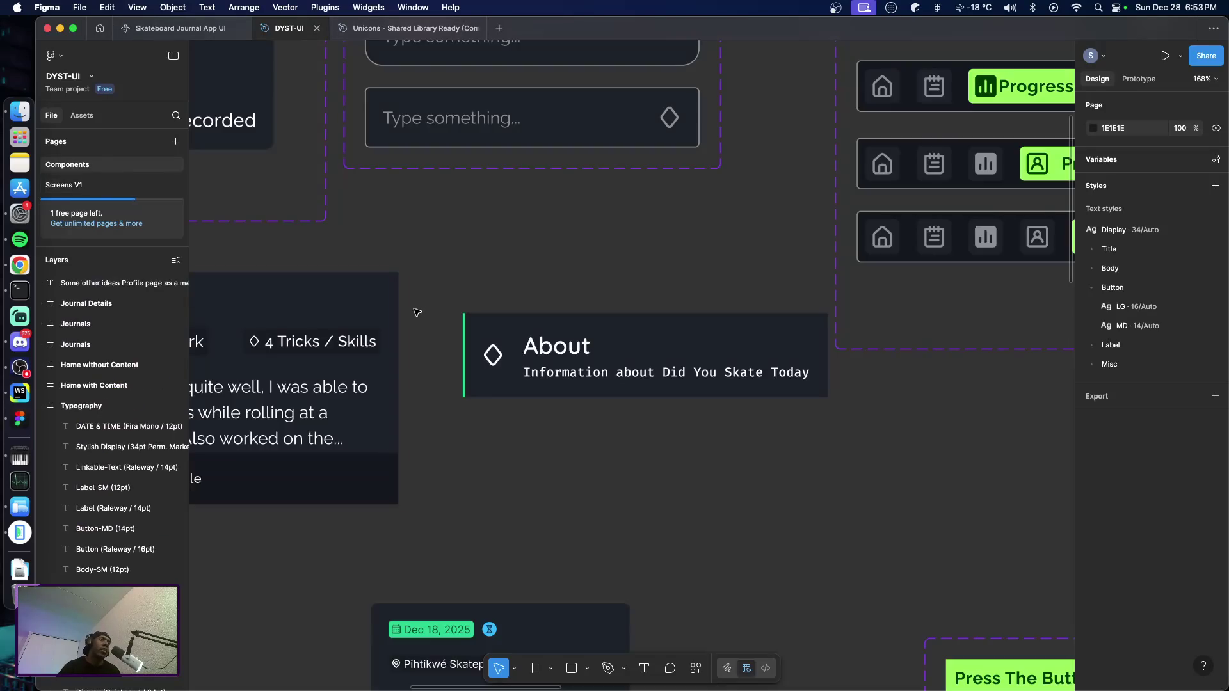
pyautogui.click(100, 184)
pyautogui.press('super+Tab')
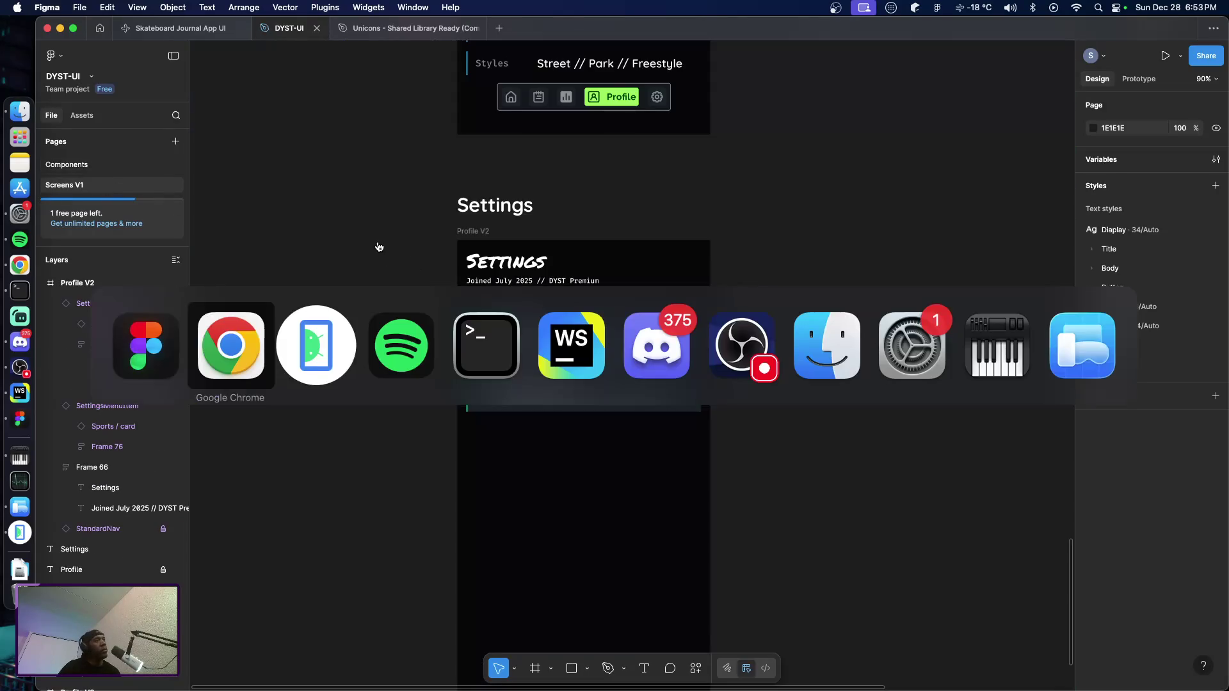
pyautogui.press('super+Tab')
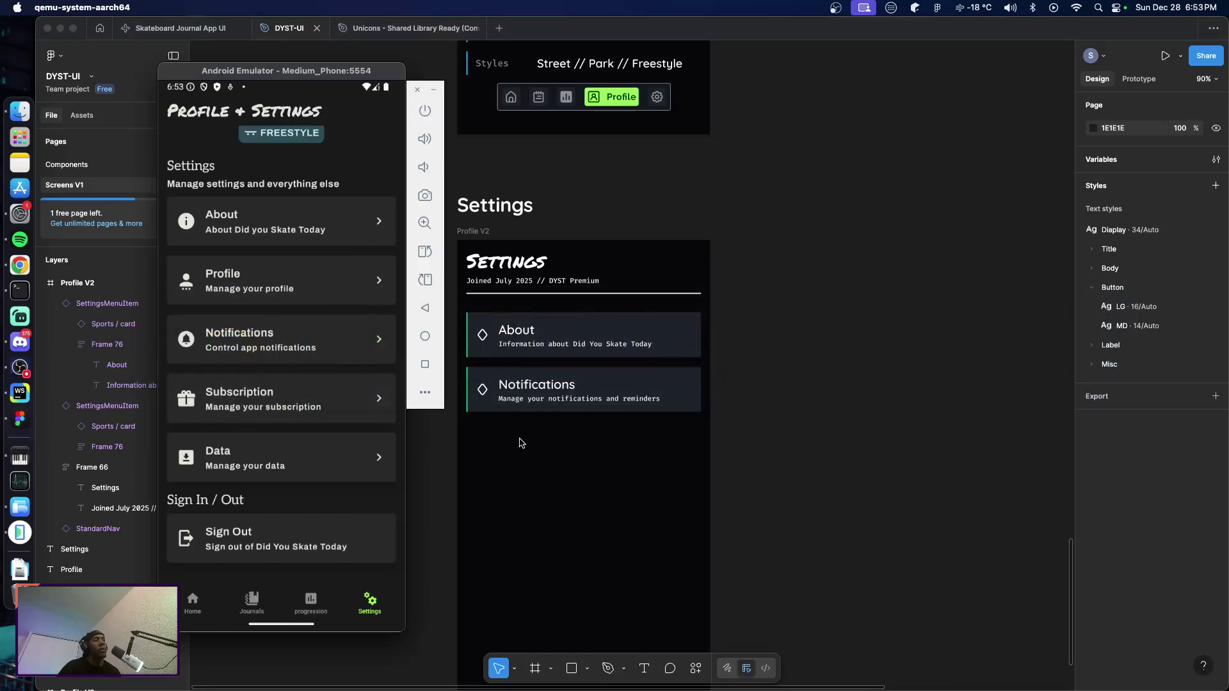
pyautogui.click(522, 444)
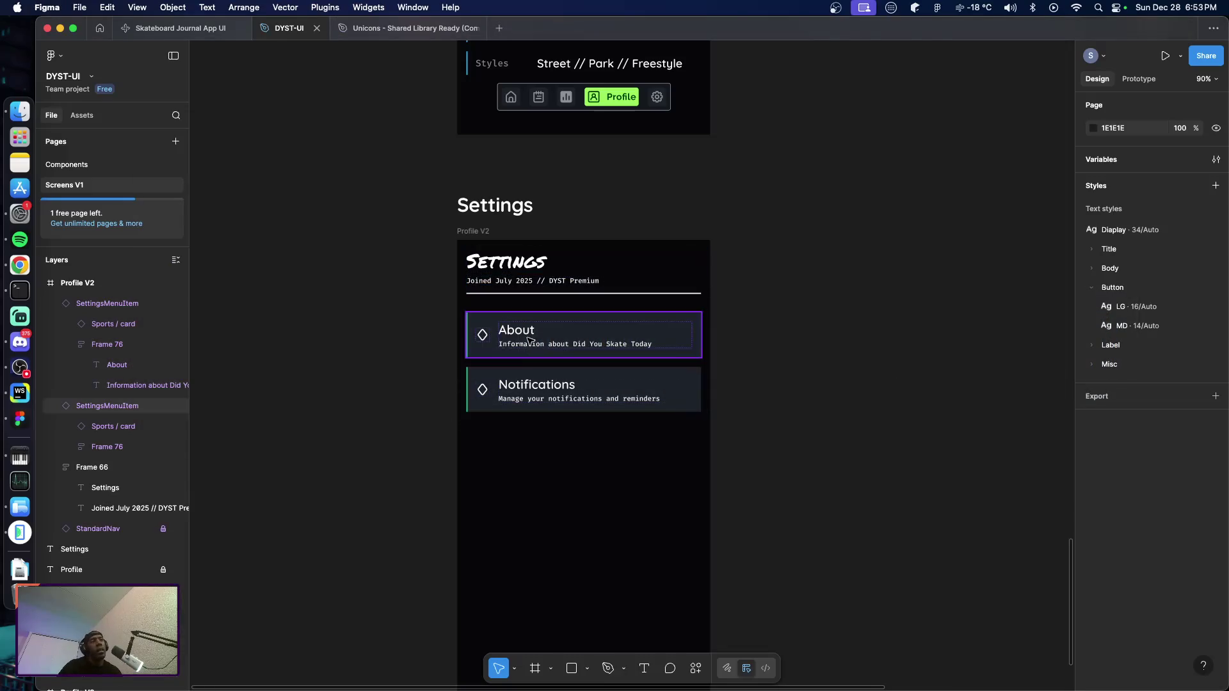
pyautogui.click(643, 377)
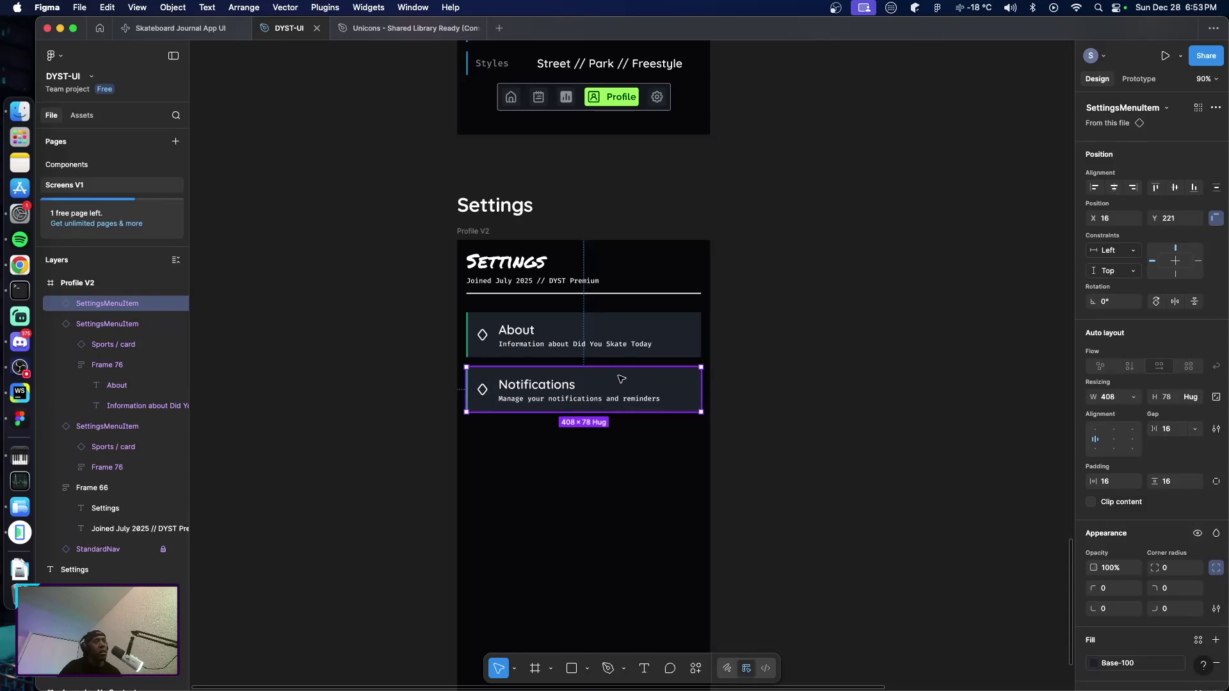
# Duplicate the Notifications card below itself and retitle the copy Subscription
pyautogui.moveTo(619, 378)
pyautogui.keyDown('alt'); pyautogui.mouseDown()
pyautogui.moveTo(621, 432)
pyautogui.moveTo(634, 390)
pyautogui.moveTo(653, 435)
pyautogui.mouseUp(); pyautogui.keyUp('alt')
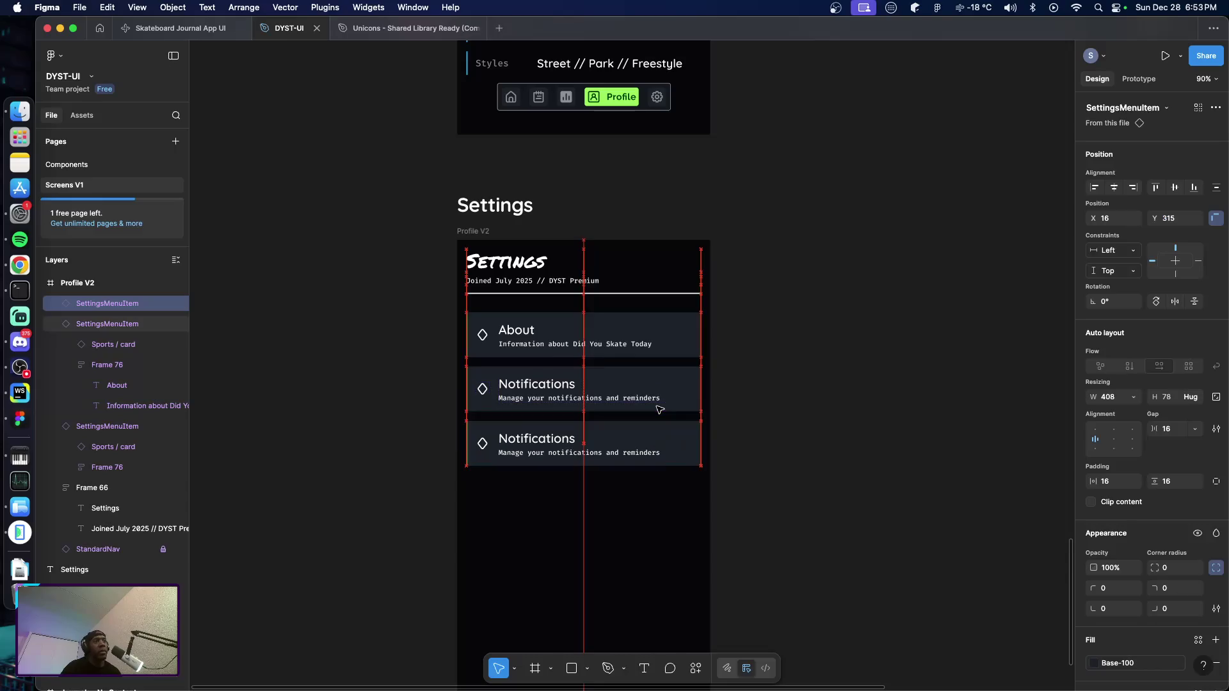
pyautogui.press('Up')
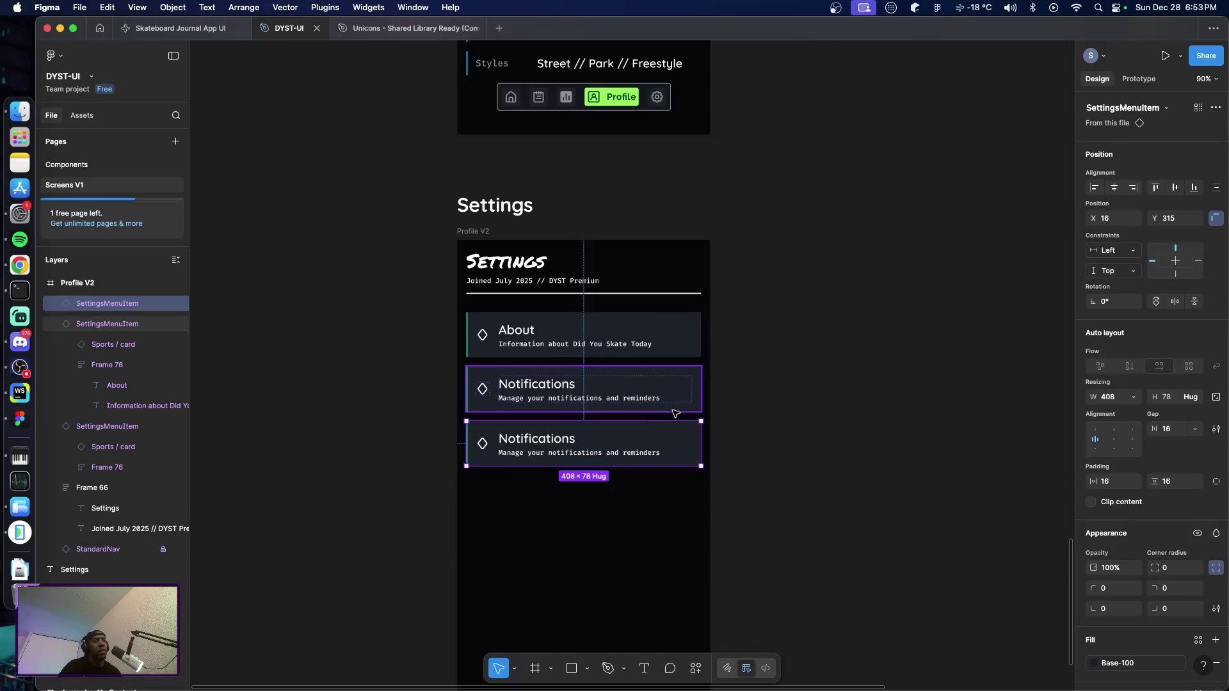
pyautogui.press('Up')
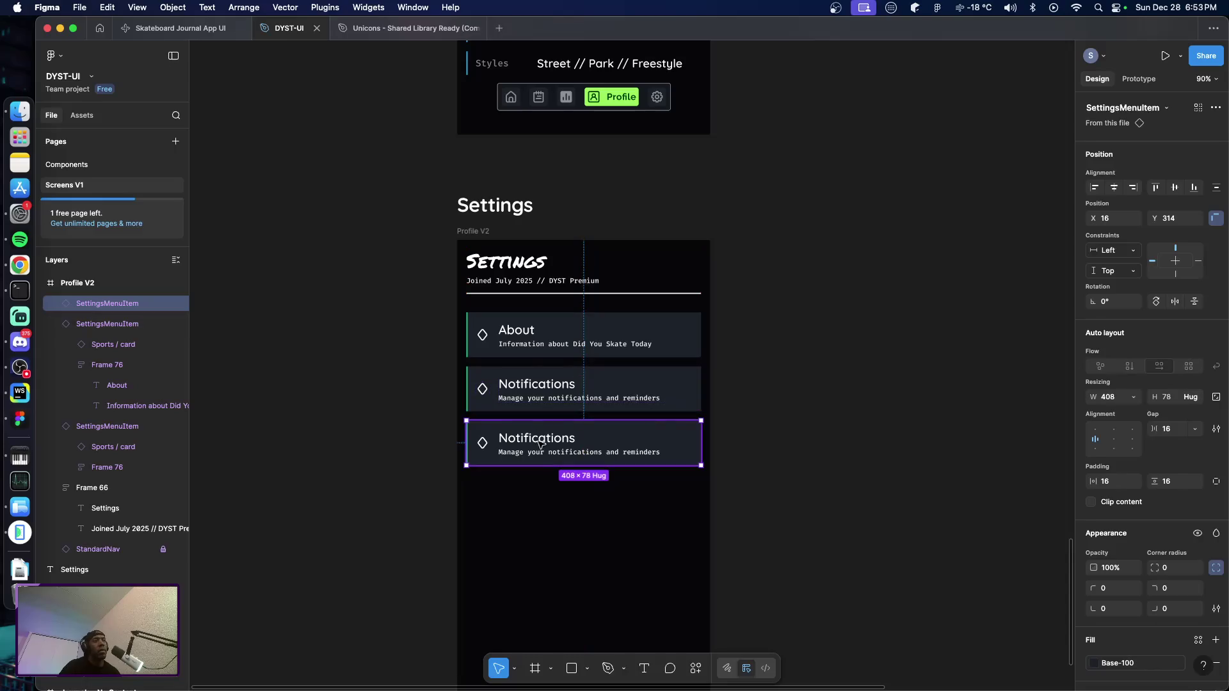
pyautogui.doubleClick(540, 434)
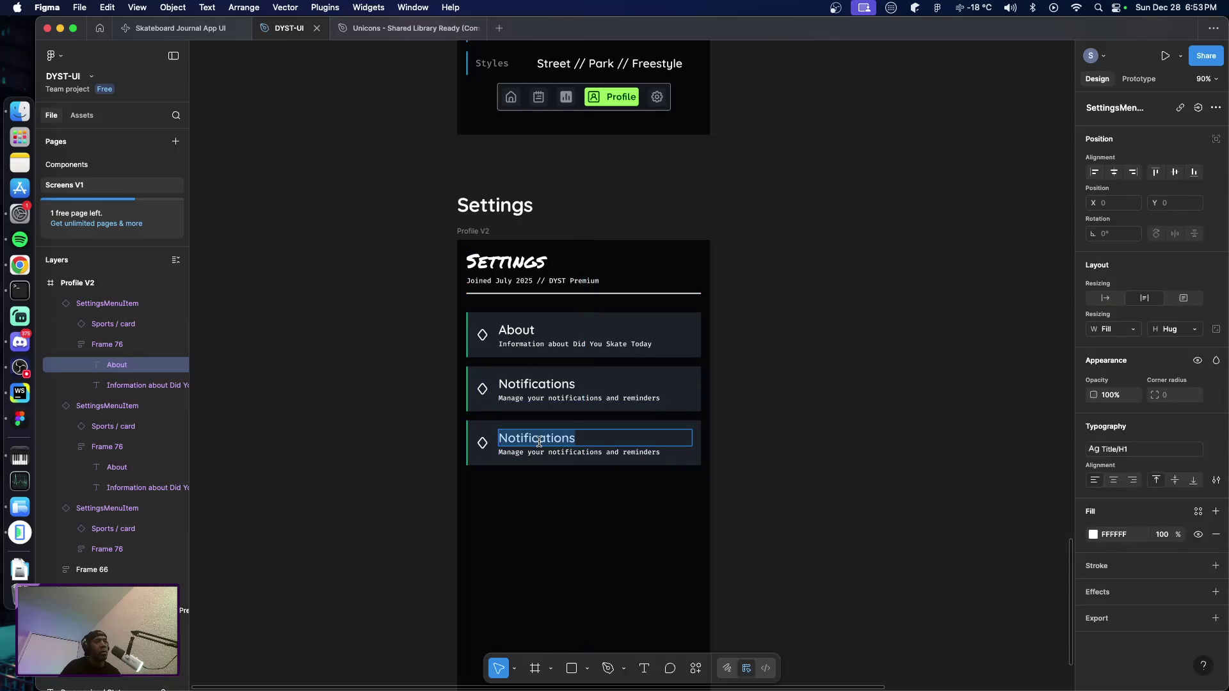
pyautogui.write('Pu')
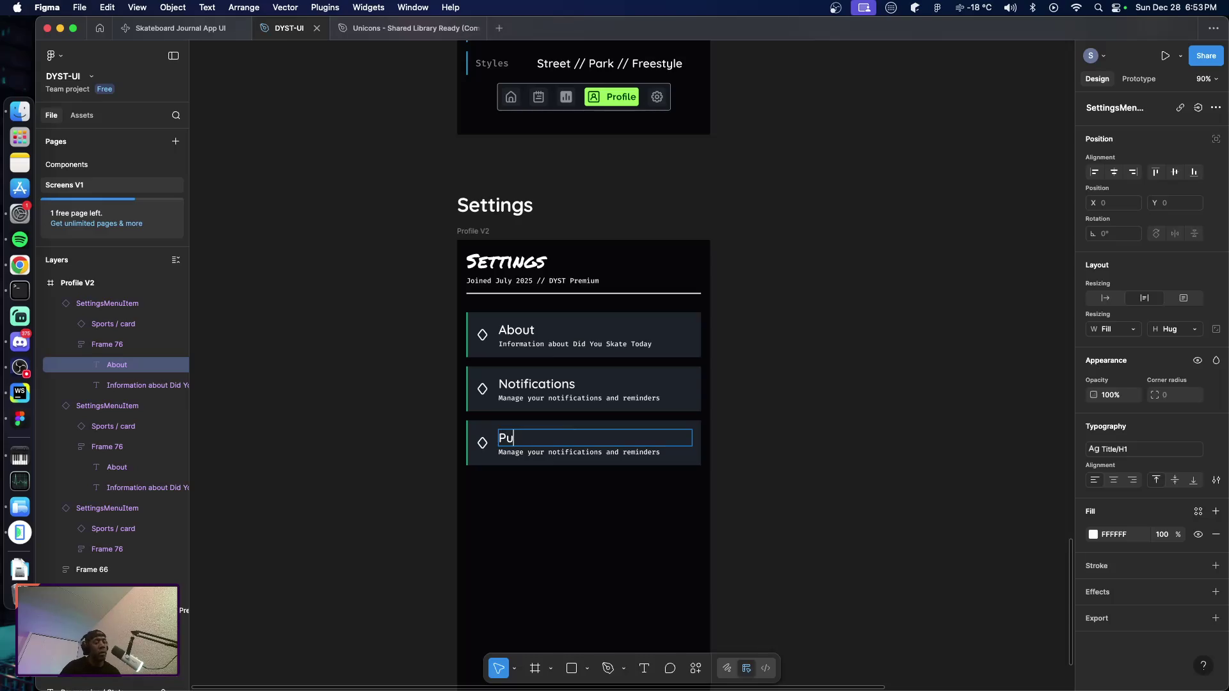
pyautogui.press('BackSpace')
pyautogui.press('BackSpace')
pyautogui.write('Su')
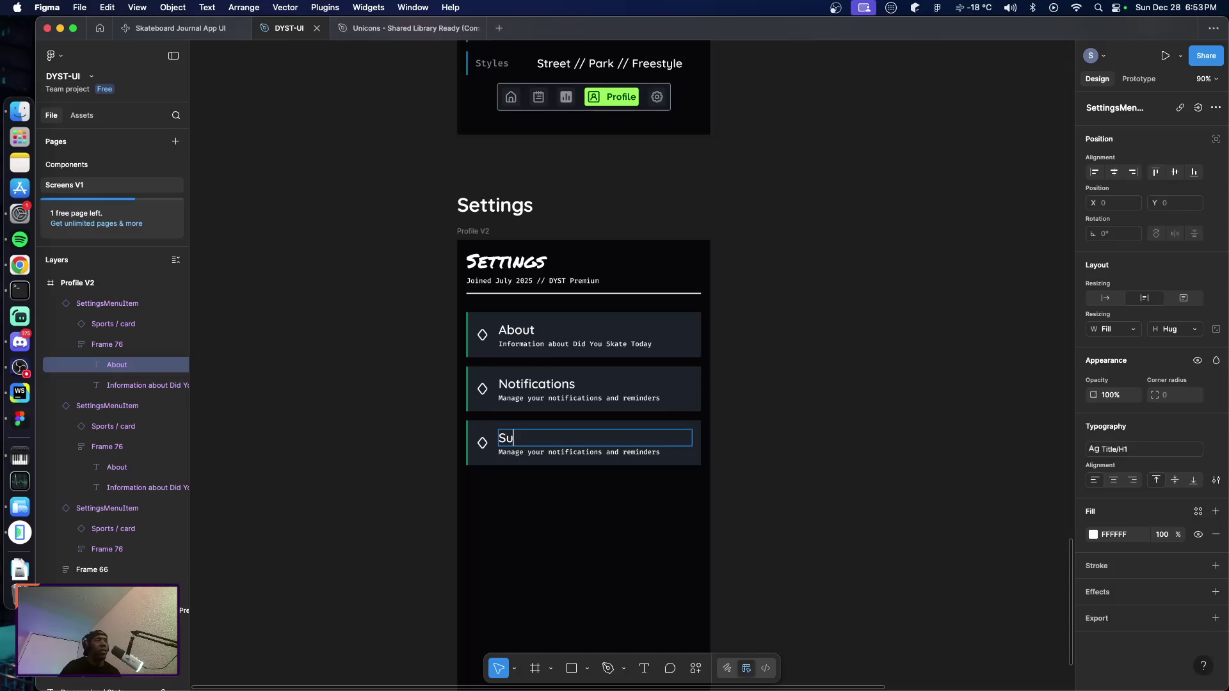
pyautogui.write('bscri')
pyautogui.press('BackSpace')
pyautogui.press('BackSpace')
pyautogui.press('BackSpace')
pyautogui.press('BackSpace')
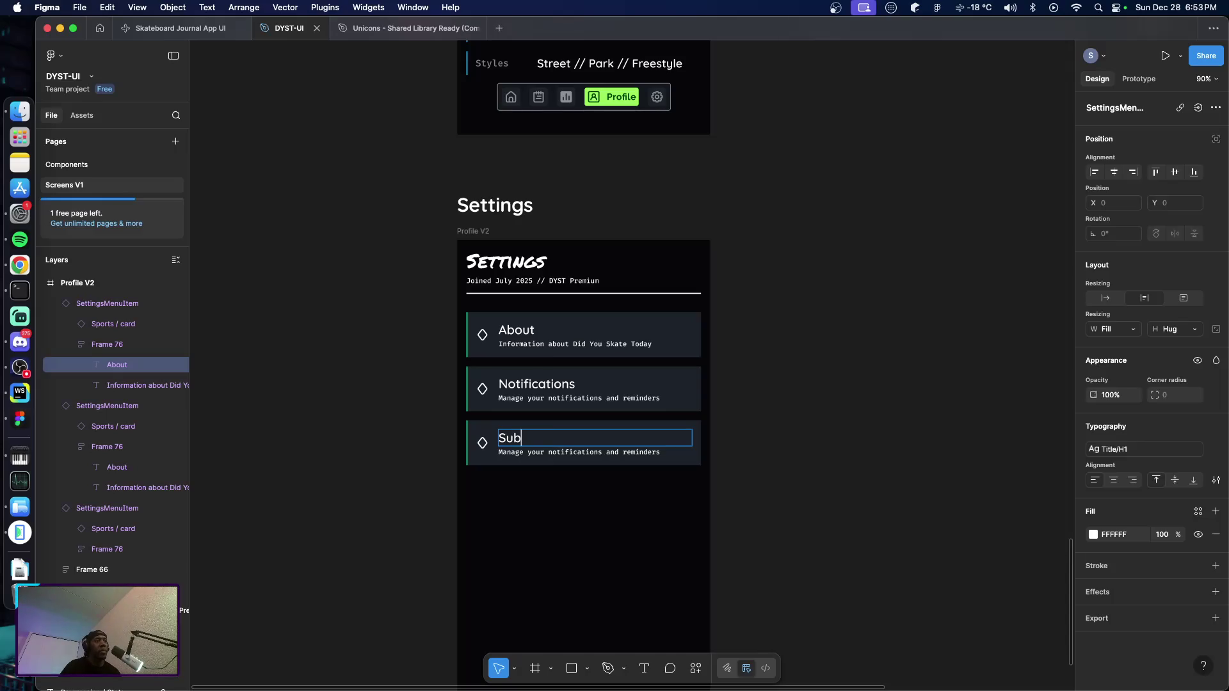
pyautogui.write('scription')
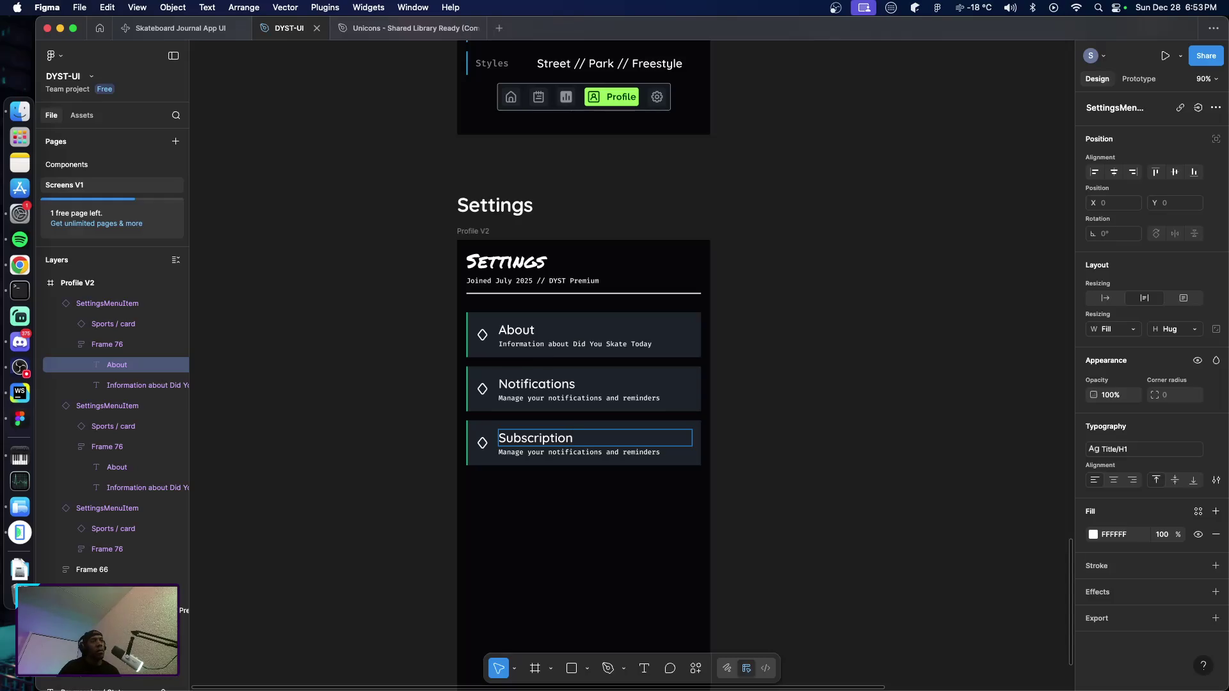
pyautogui.press('Escape')
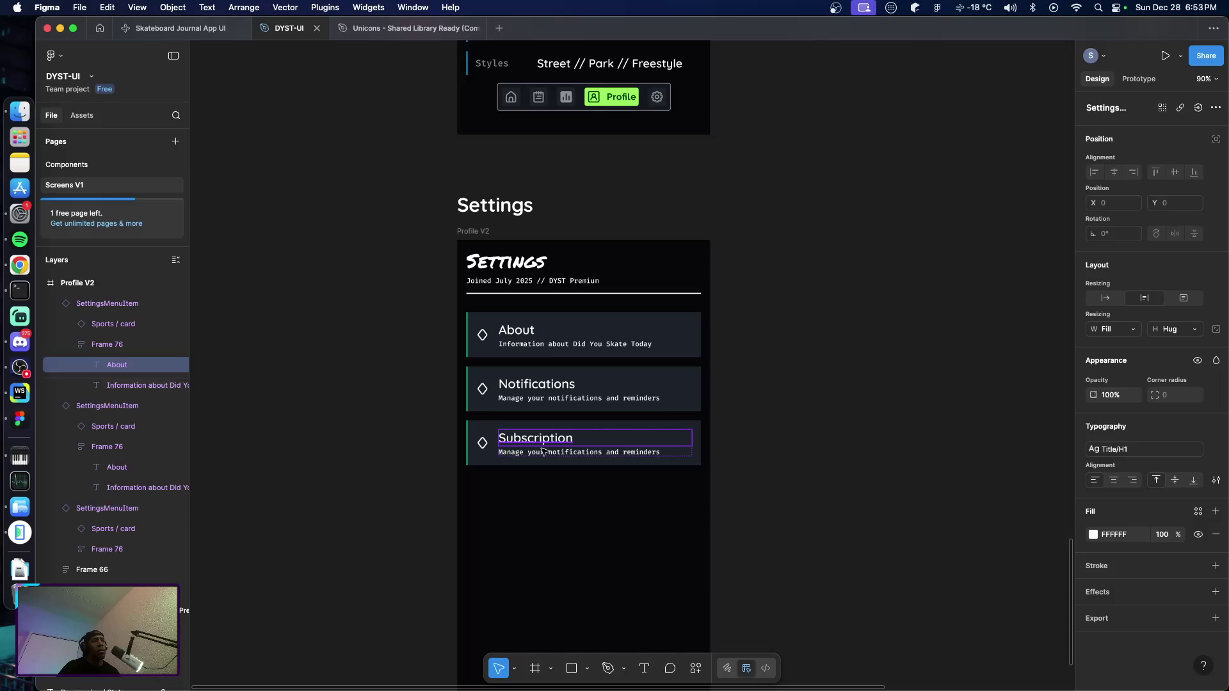
# Select the Subscription subtitle from "notifications" to the end for retyping
pyautogui.click(544, 452)
pyautogui.doubleClick(548, 453)
pyautogui.click(548, 453)
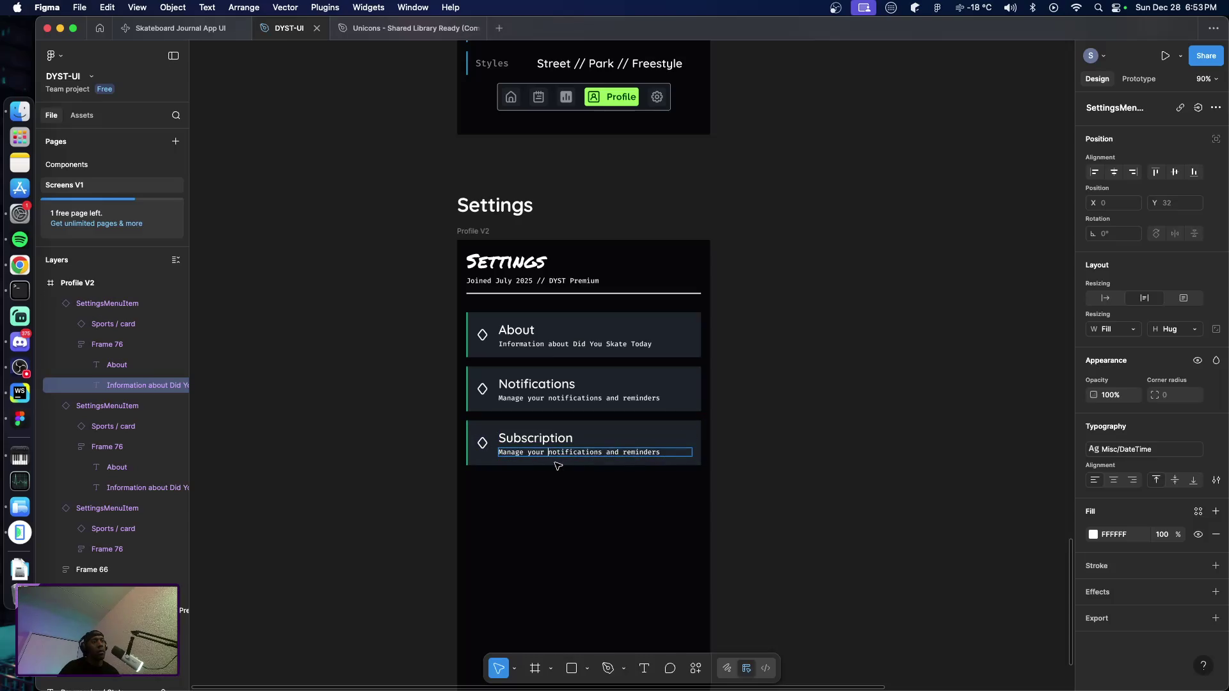
pyautogui.press('shift+super+Right')
pyautogui.write('D')
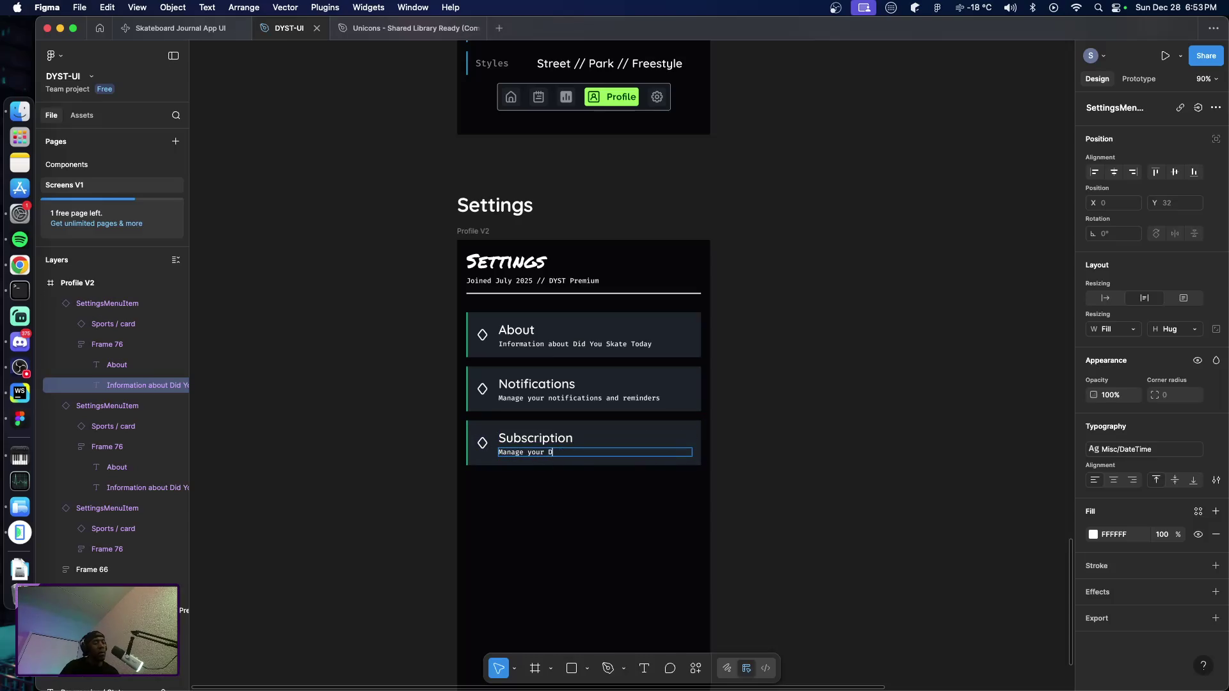